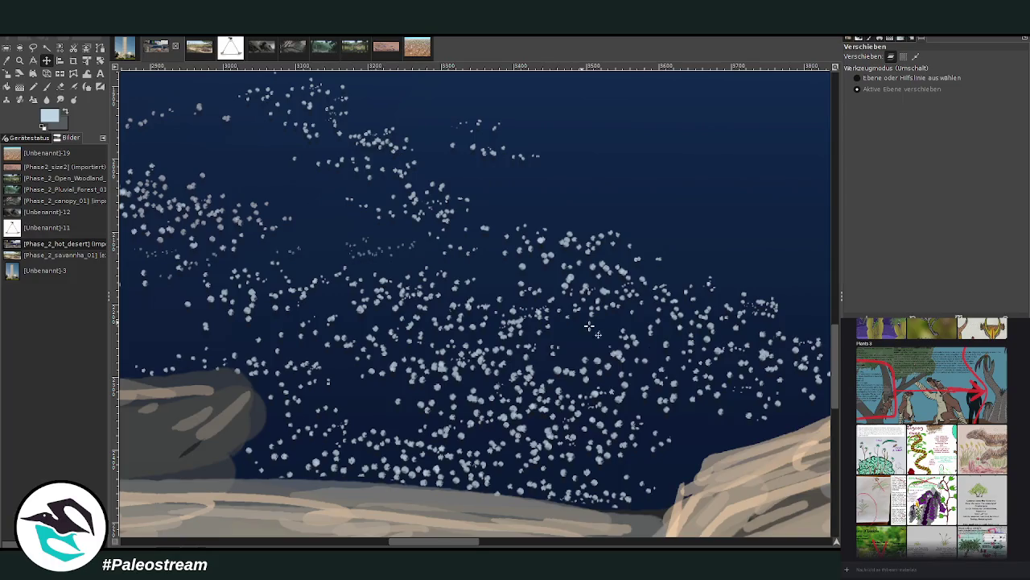
# Zoom in on the water sparkles, open Curves, and pan across the lake
pyautogui.scroll(3, 801, 302)
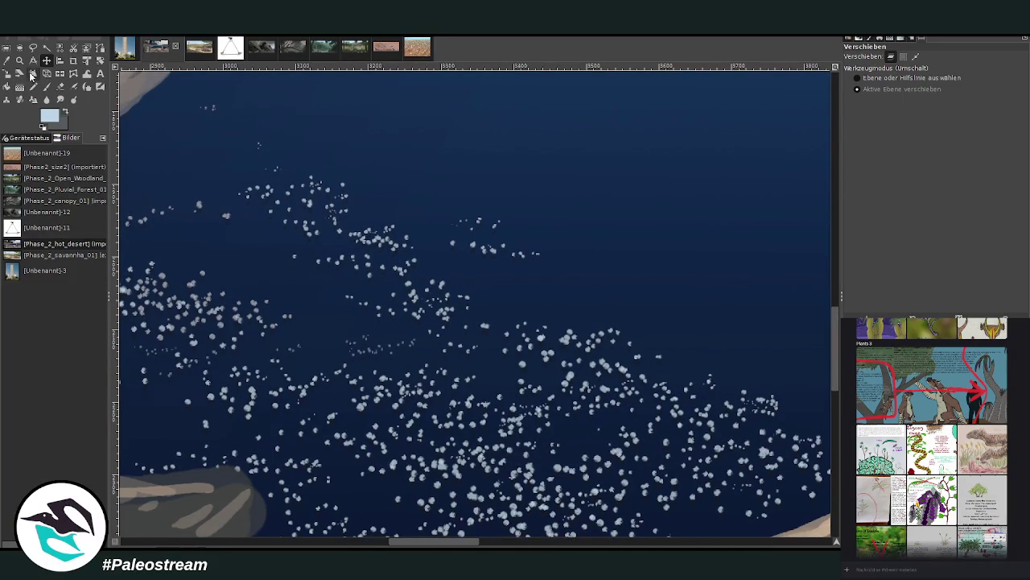
pyautogui.click(19, 60)
pyautogui.click(399, 379)
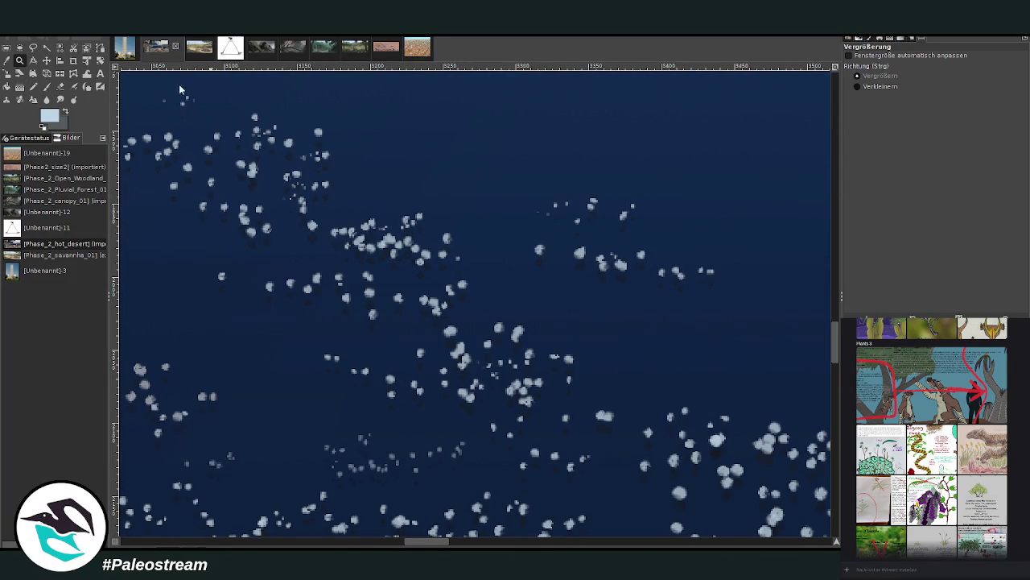
pyautogui.hotkey('ctrl', 'm')
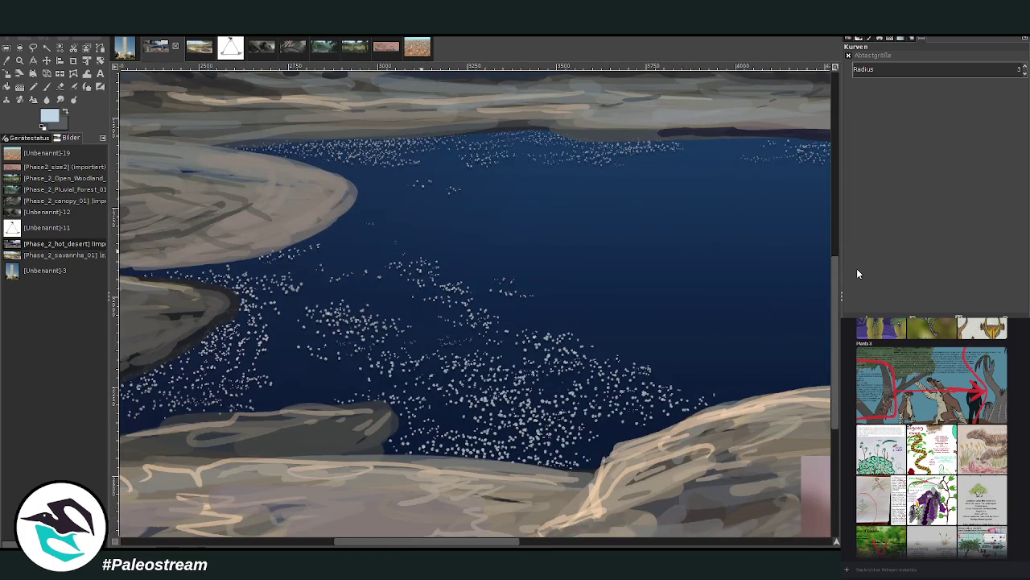
pyautogui.hscroll(10, 475, 306)
pyautogui.hscroll(5, 475, 306)
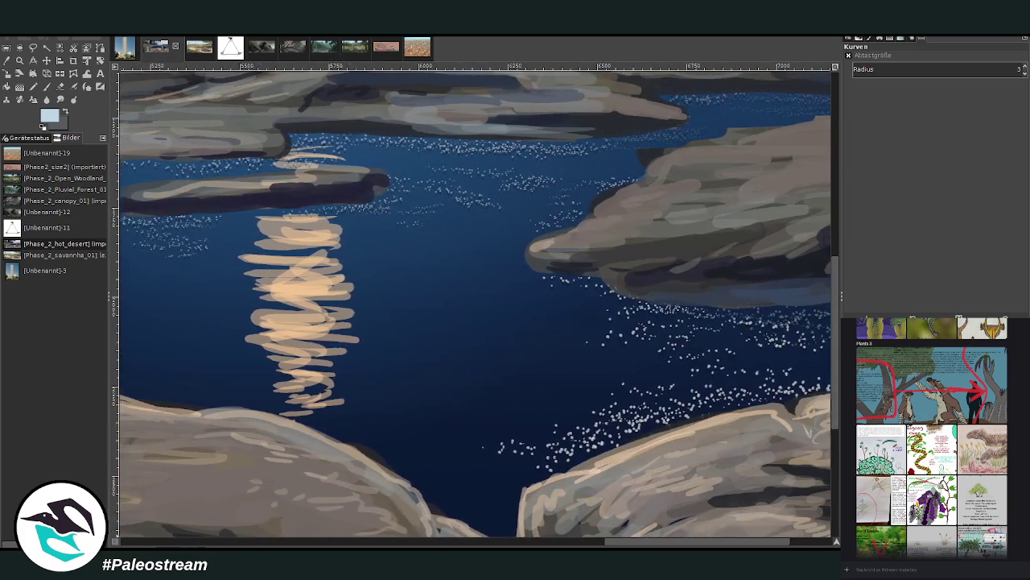
pyautogui.hscroll(2, 475, 306)
pyautogui.moveTo(725, 541)
pyautogui.mouseDown()
pyautogui.moveTo(326, 536)
pyautogui.moveTo(448, 536)
pyautogui.moveTo(397, 541)
pyautogui.mouseUp()
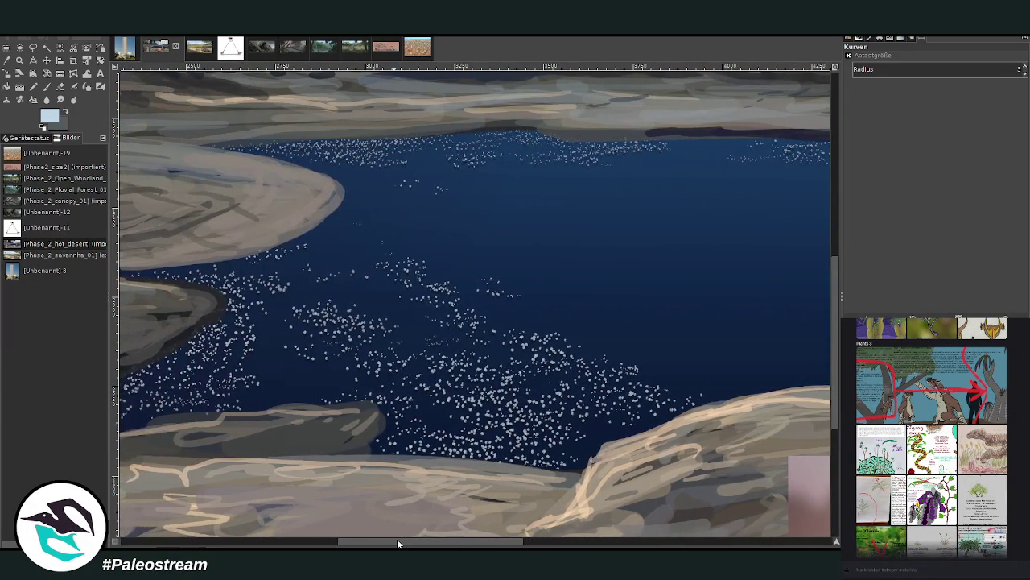
# Select Warp Transform at size 298.89 and zoom into the water below the far rocks
pyautogui.press('z')
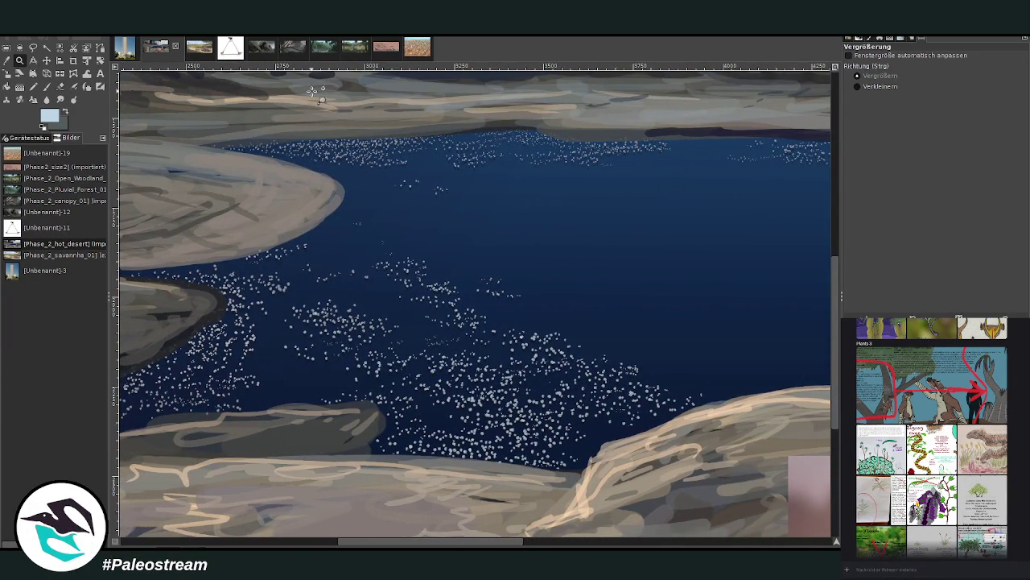
pyautogui.moveTo(306, 85); pyautogui.dragTo(594, 267)
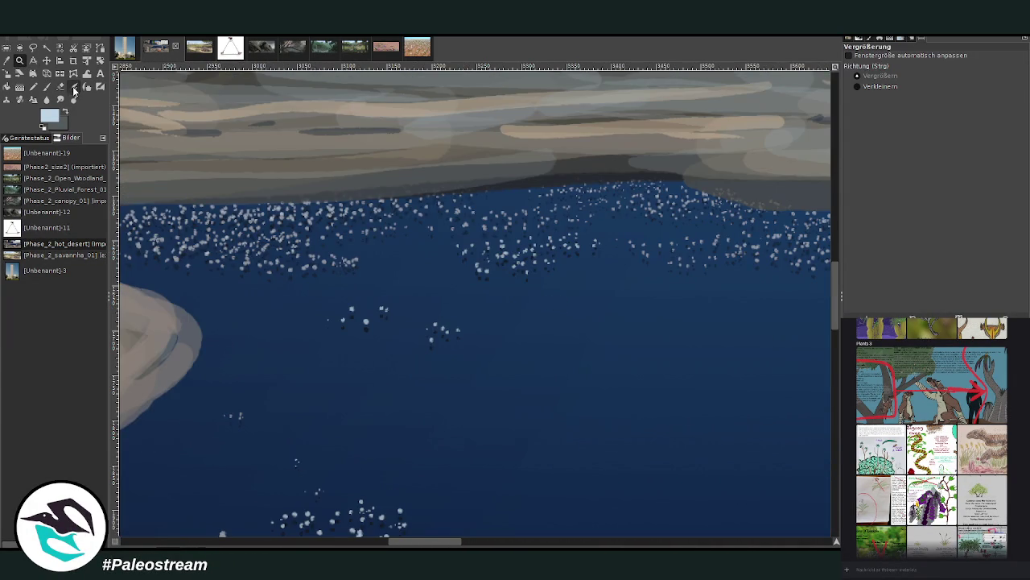
pyautogui.click(73, 86)
pyautogui.click(1001, 74)
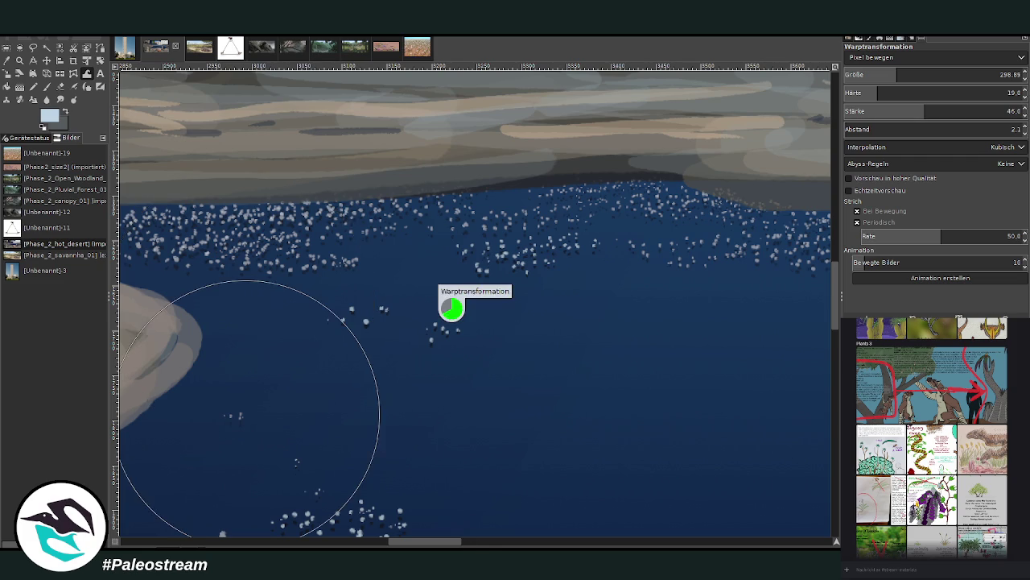
pyautogui.scroll(-10, 475, 306)
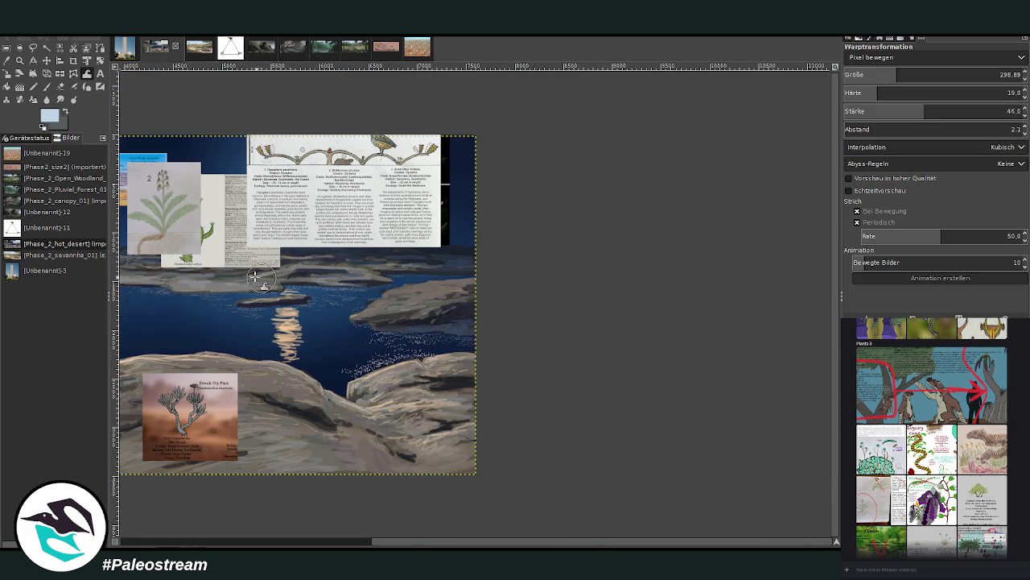
pyautogui.click(19, 60)
pyautogui.click(215, 256)
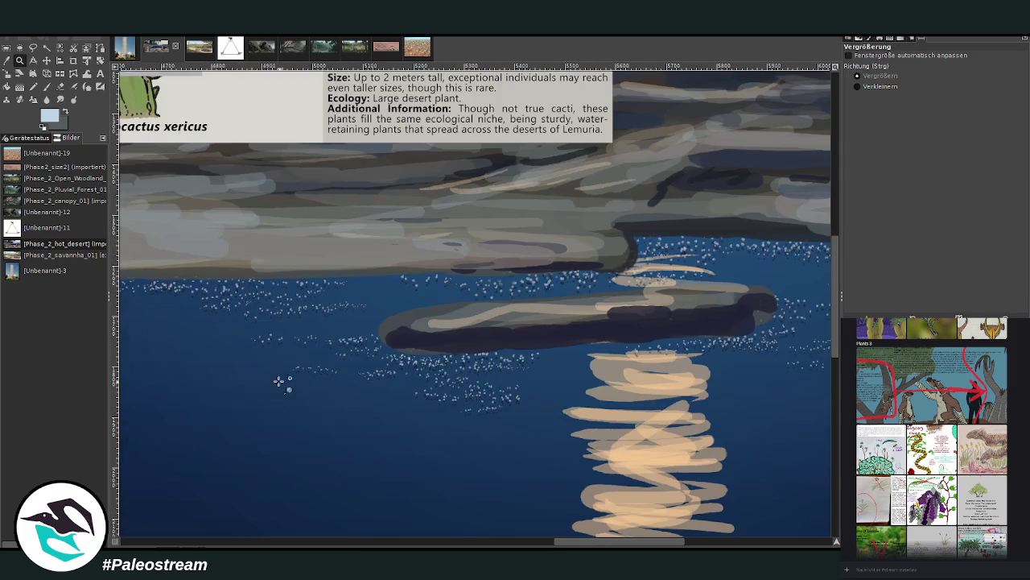
pyautogui.moveTo(240, 273); pyautogui.dragTo(405, 340)
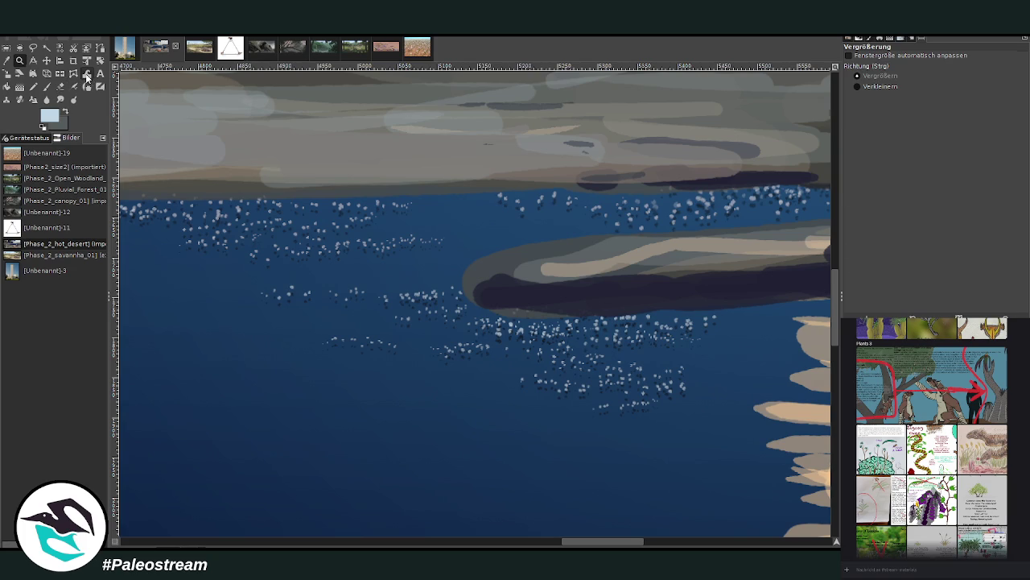
# Warp the sparkle highlights near the shore into looser, drifting patterns
pyautogui.click(60, 87)
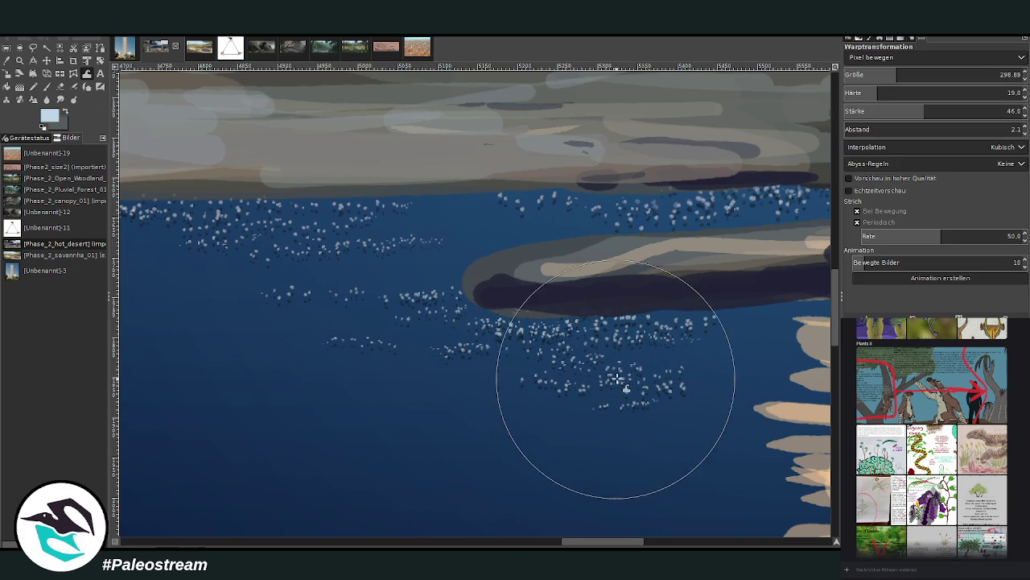
pyautogui.moveTo(586, 546); pyautogui.dragTo(643, 546)
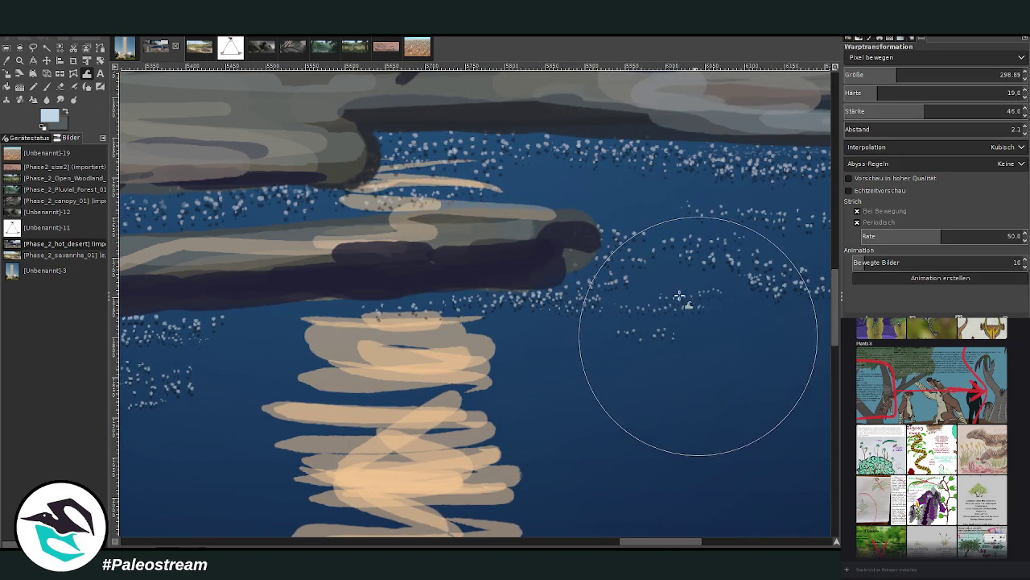
pyautogui.moveTo(665, 546); pyautogui.dragTo(707, 546)
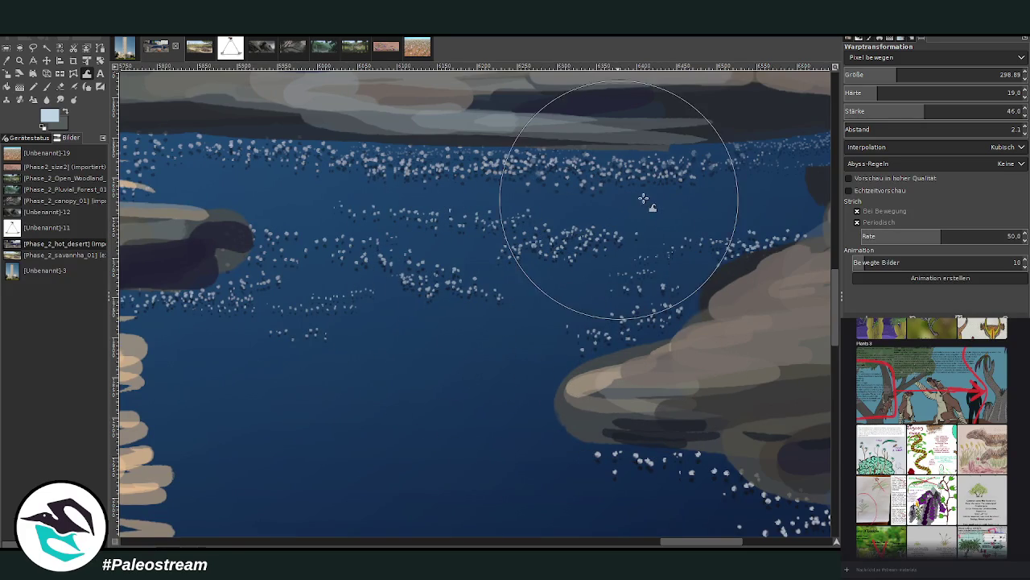
pyautogui.scroll(-3, 804, 309)
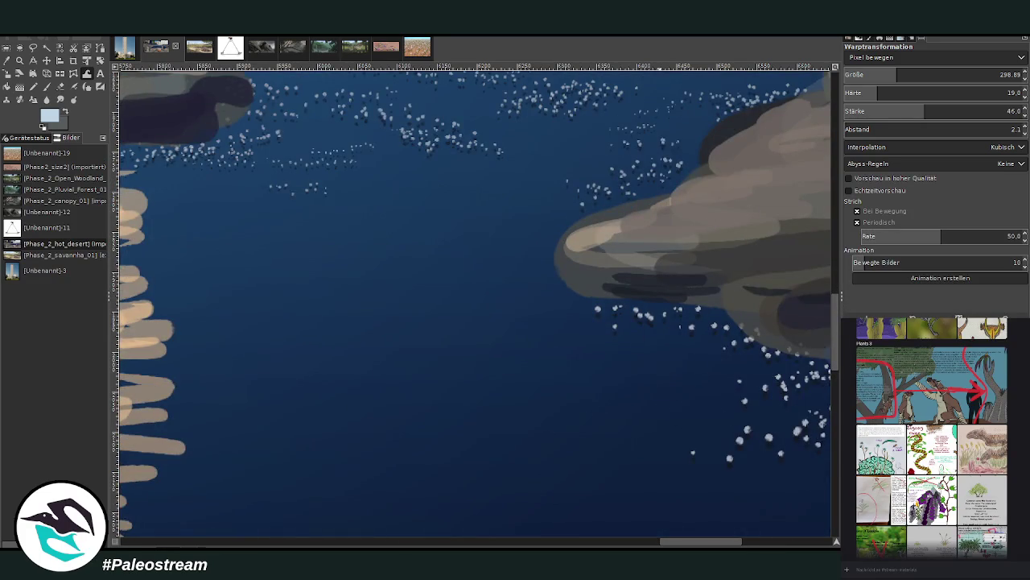
pyautogui.moveTo(701, 541); pyautogui.dragTo(728, 541)
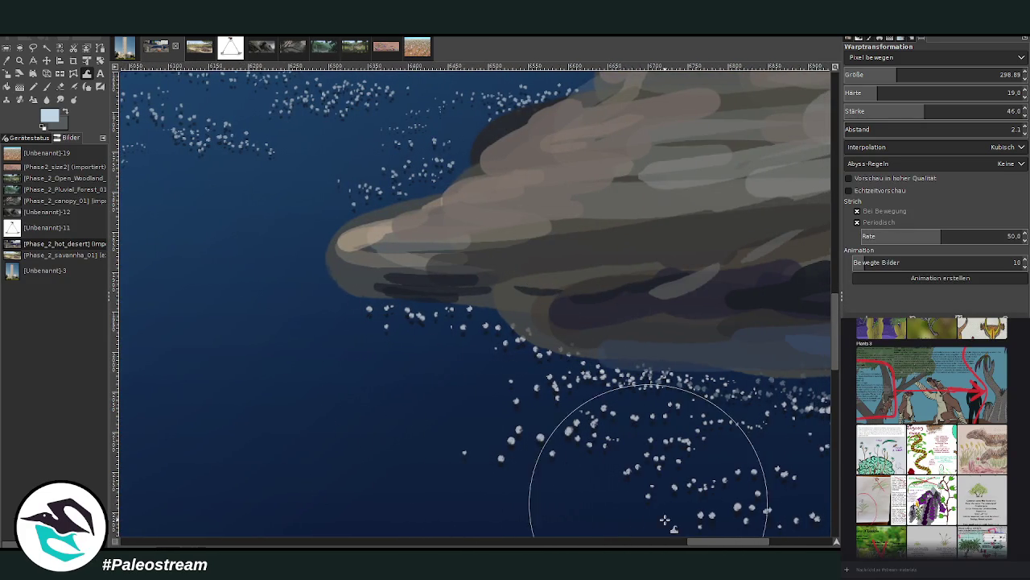
pyautogui.hscroll(1, 644, 510)
pyautogui.hscroll(3, 736, 368)
pyautogui.scroll(-2, 838, 364)
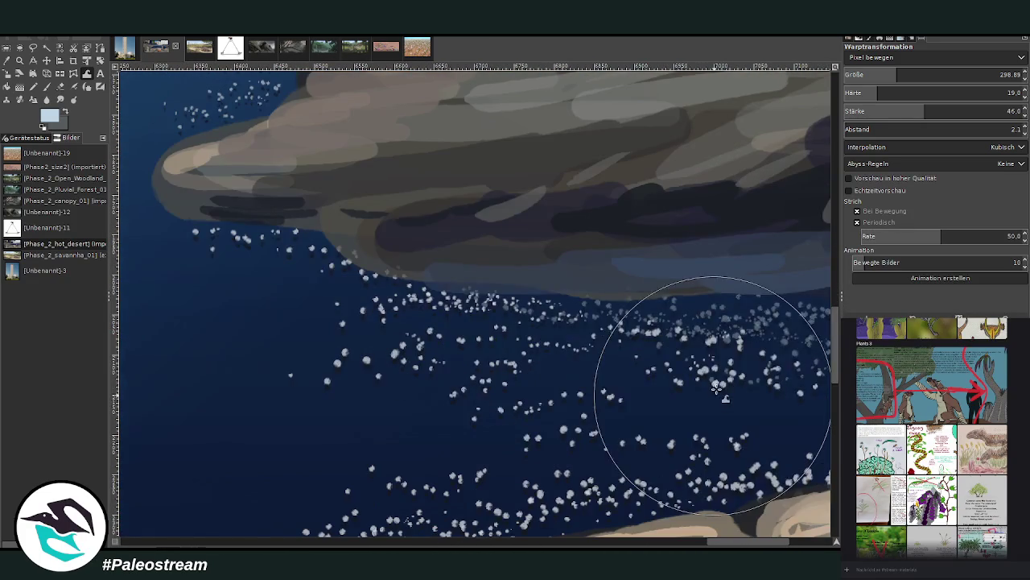
pyautogui.scroll(-5, 543, 481)
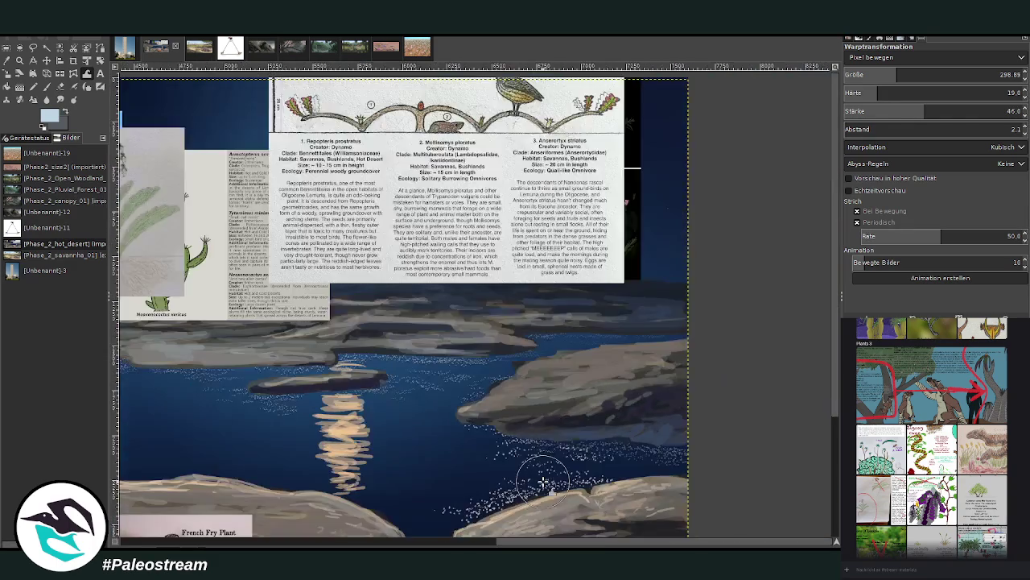
pyautogui.scroll(-2, 544, 482)
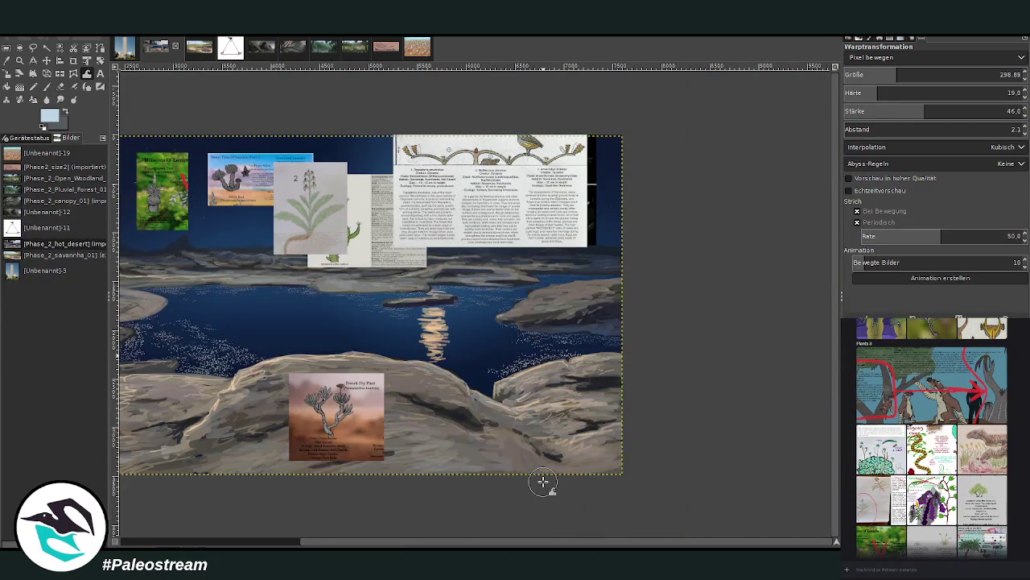
pyautogui.click(272, 535)
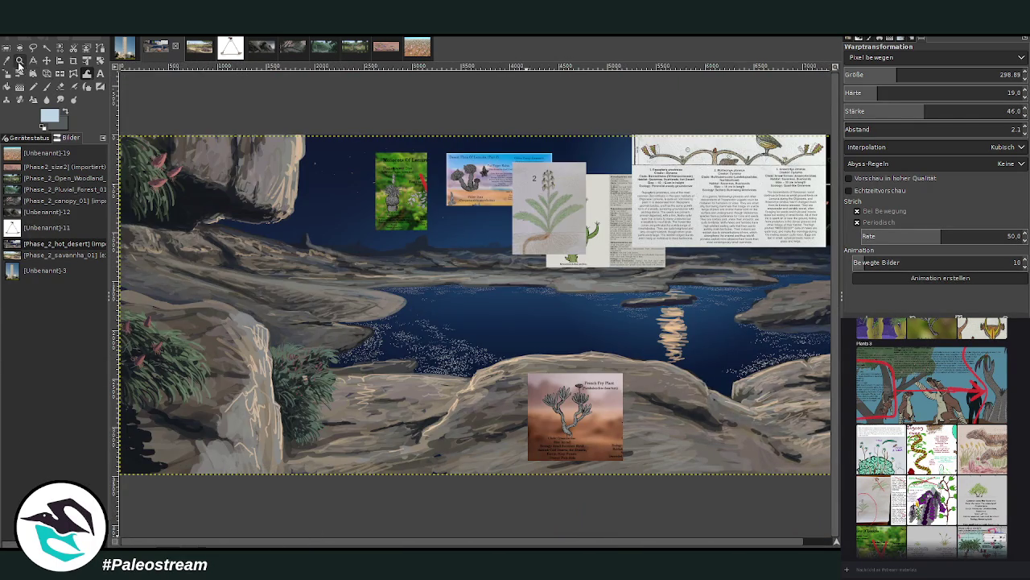
pyautogui.press('z')
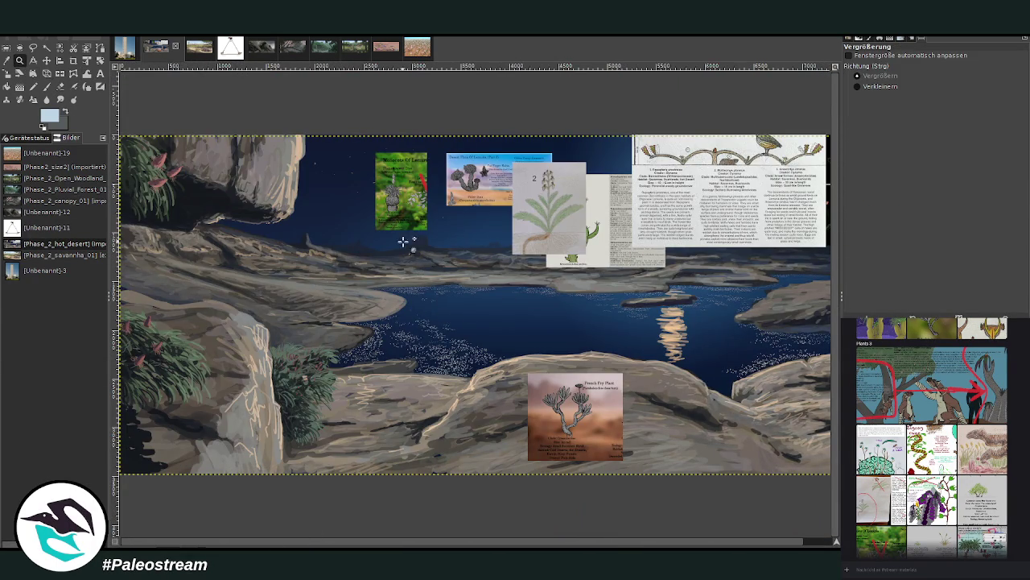
pyautogui.click(407, 238)
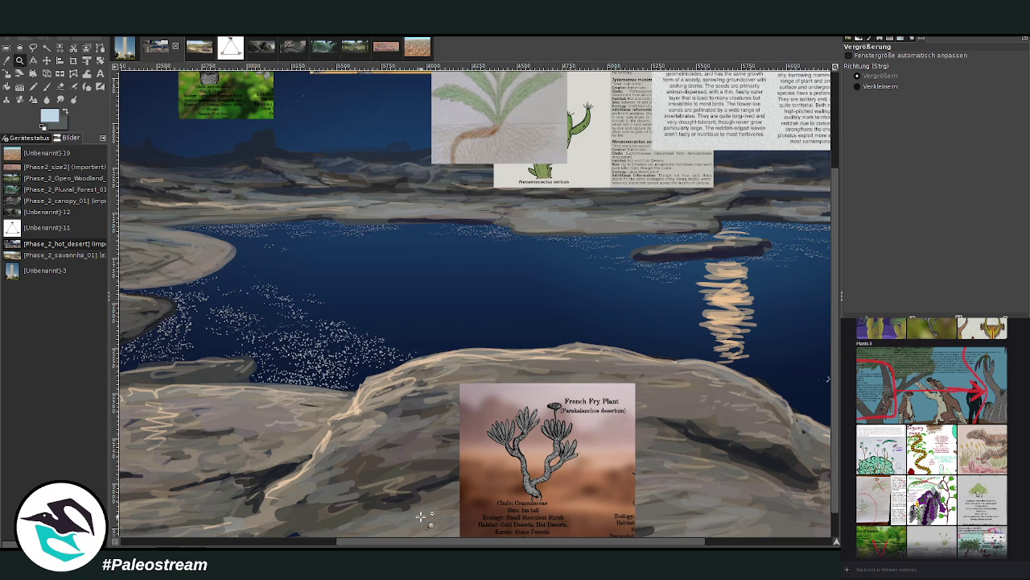
pyautogui.moveTo(435, 541); pyautogui.dragTo(438, 541)
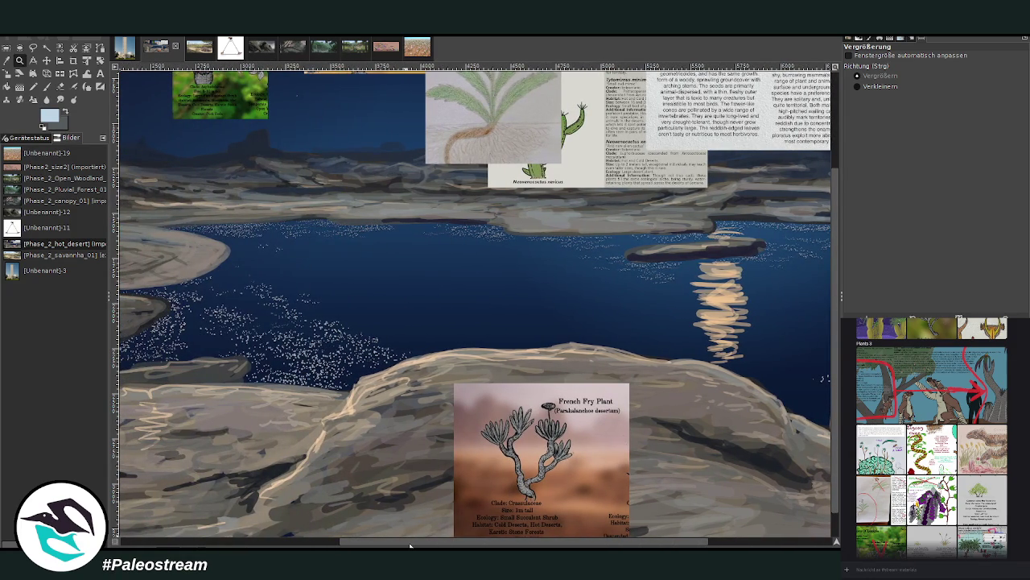
pyautogui.press('-')
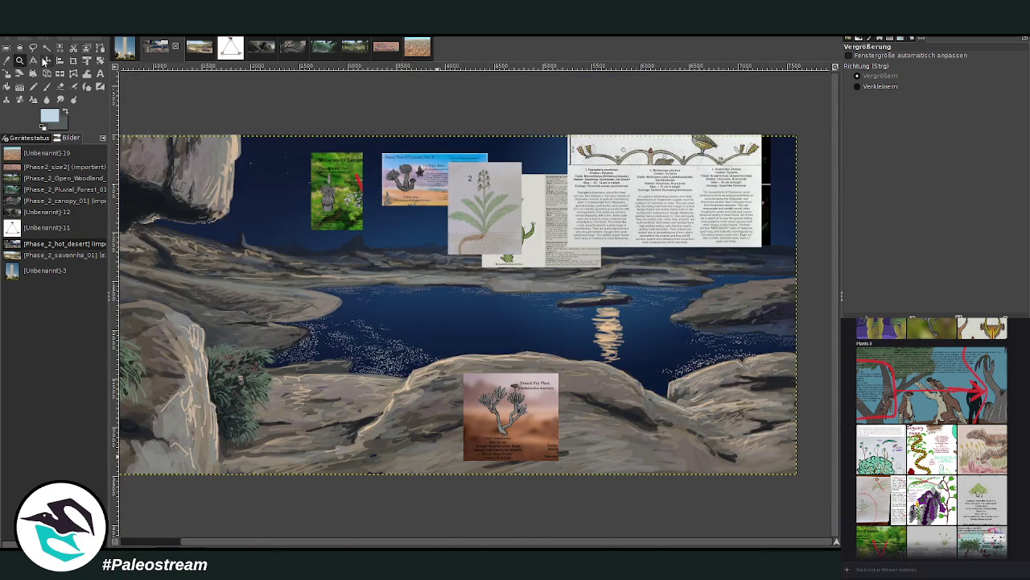
pyautogui.click(390, 243)
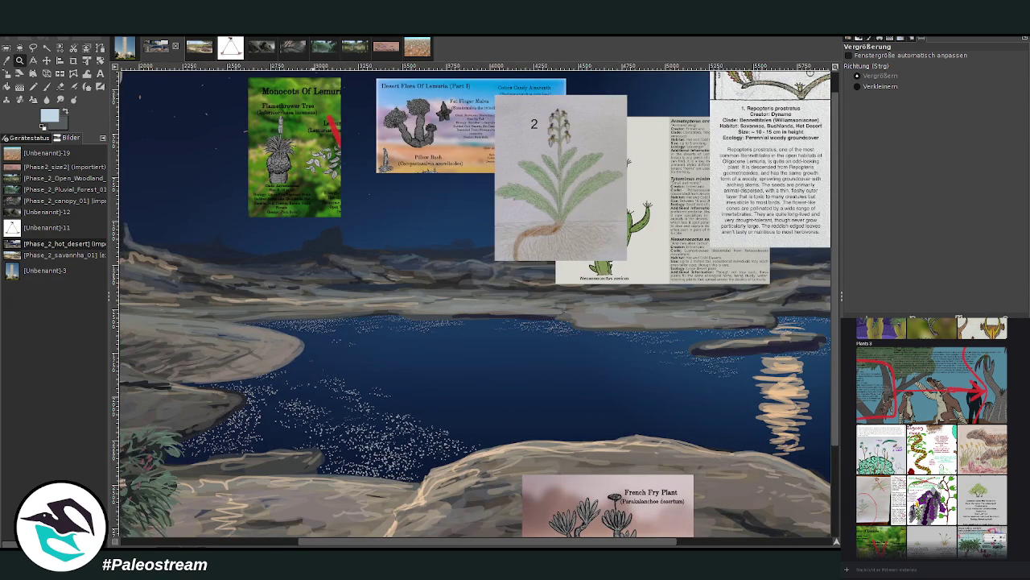
pyautogui.click(409, 55)
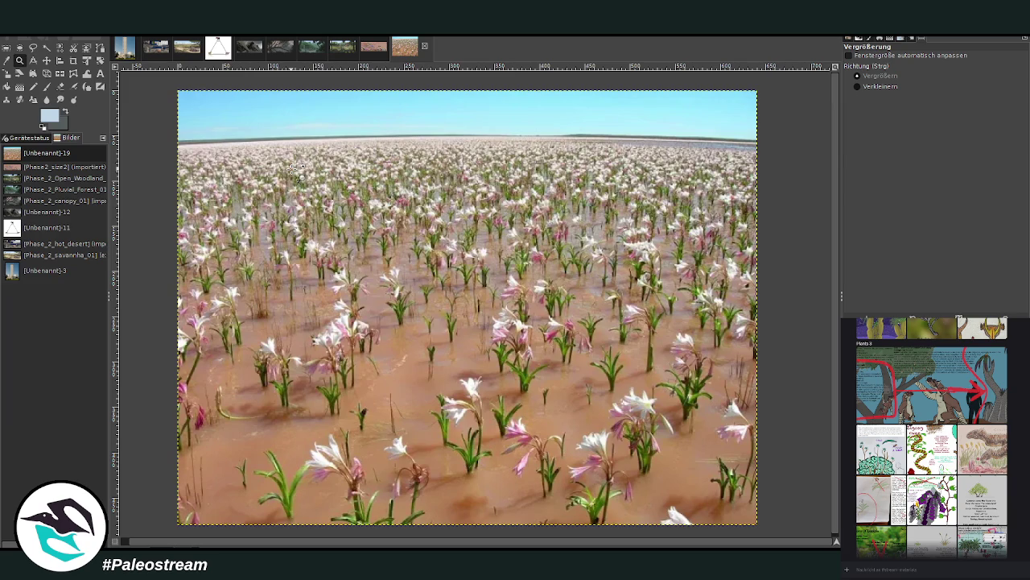
pyautogui.click(156, 46)
pyautogui.keyDown('ctrl'); pyautogui.click(219, 421); pyautogui.keyUp('ctrl')
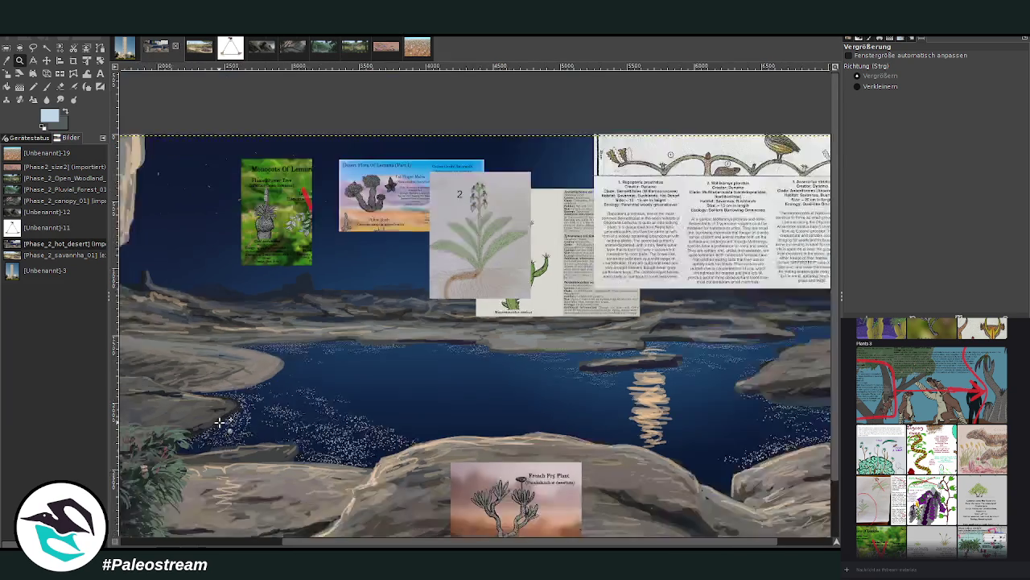
pyautogui.keyDown('ctrl'); pyautogui.click(219, 421); pyautogui.keyUp('ctrl')
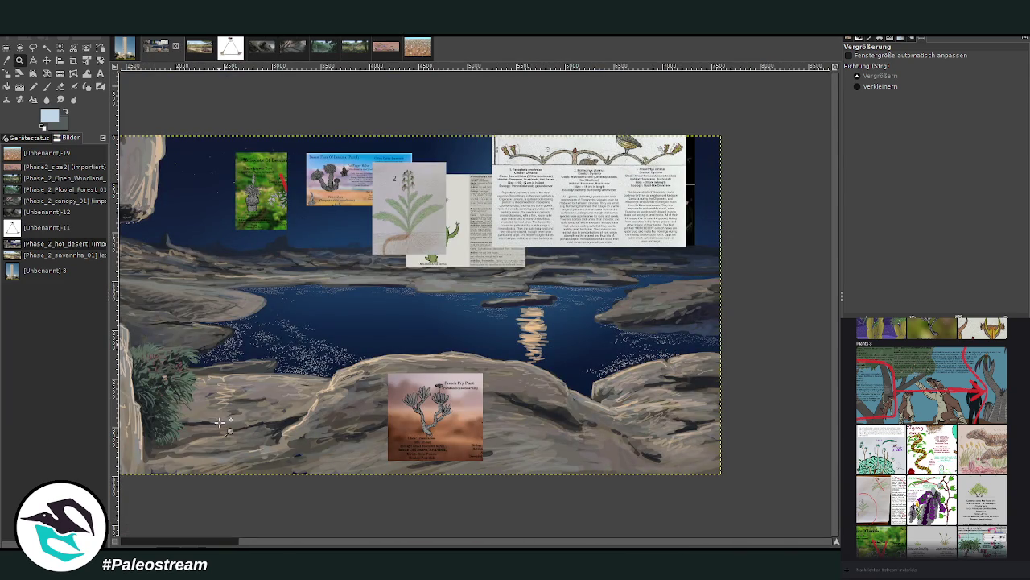
# Zoom in close on the moon reflection below the rock island, undoing and redoing the last stroke
pyautogui.moveTo(479, 239); pyautogui.dragTo(560, 464)
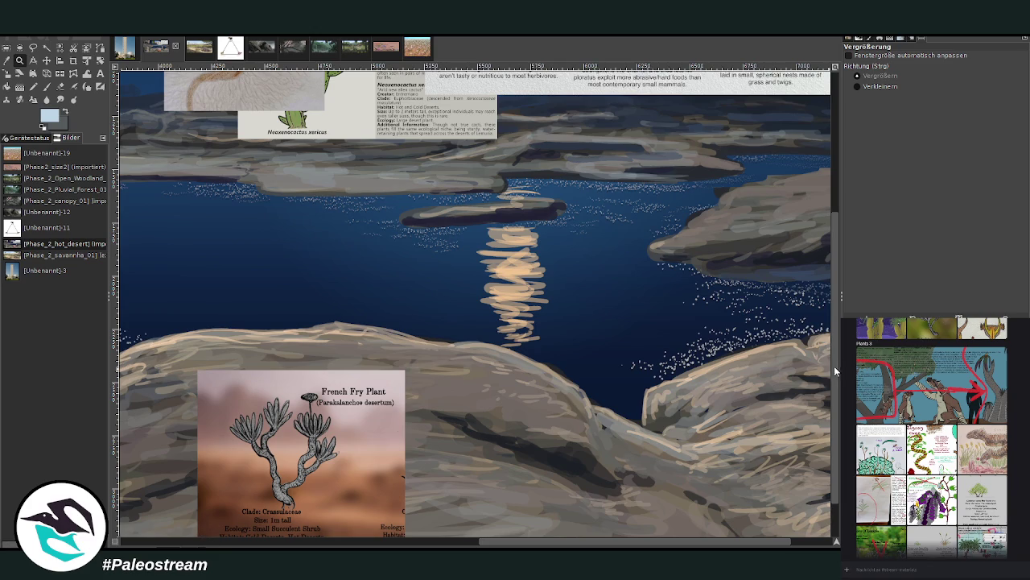
pyautogui.scroll(2, 834, 365)
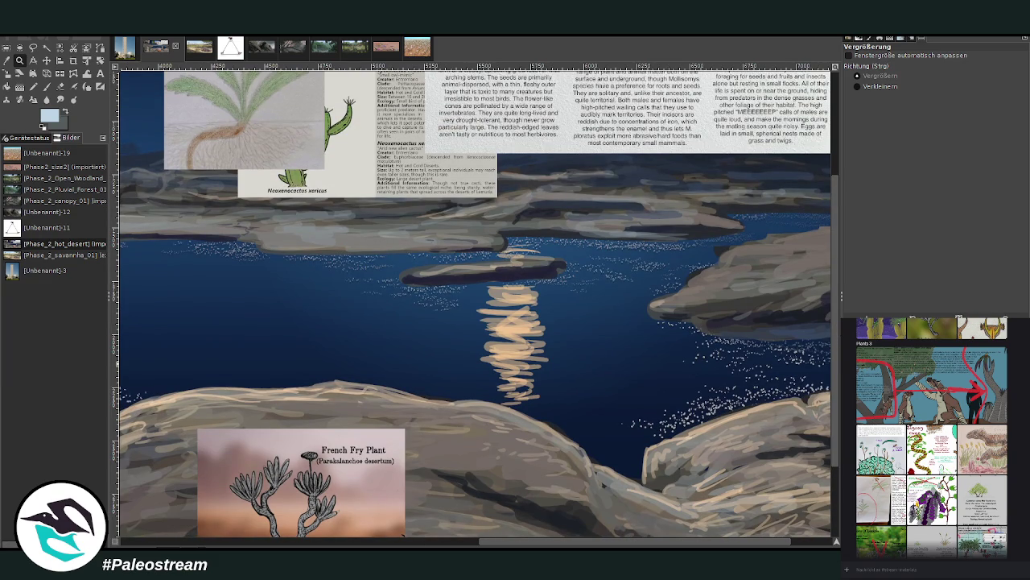
pyautogui.hotkey('ctrl', 'z')
pyautogui.hotkey('ctrl', 'y')
pyautogui.press('r')
pyautogui.moveTo(436, 206); pyautogui.dragTo(535, 365)
pyautogui.click(534, 364)
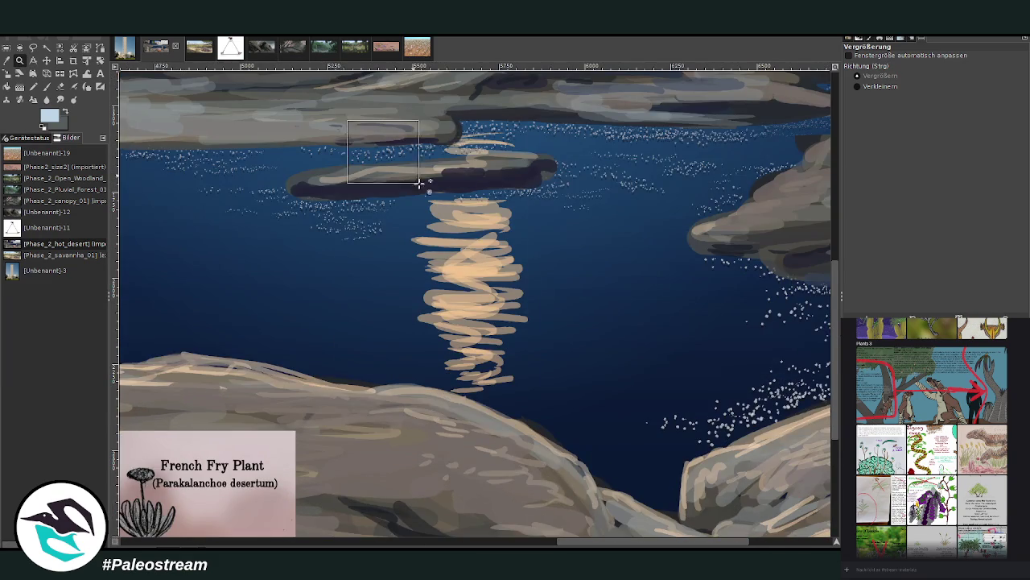
pyautogui.click(563, 500)
pyautogui.click(61, 87)
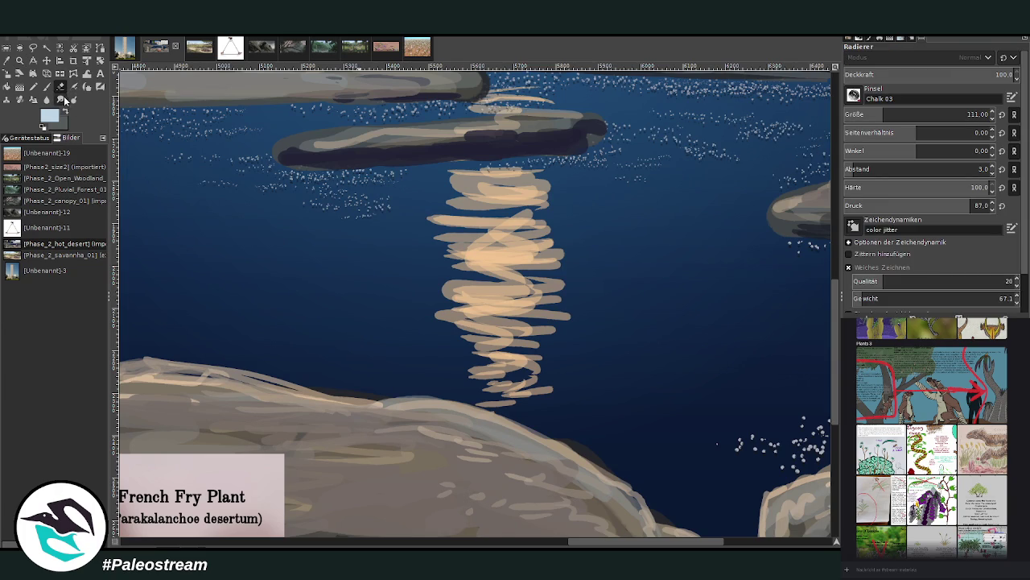
# Smudge the reflection's strokes into wavy ripples and sample its pale beige as the paint colour
pyautogui.click(61, 99)
pyautogui.moveTo(507, 399)
pyautogui.mouseDown()
pyautogui.moveTo(495, 403)
pyautogui.moveTo(461, 319)
pyautogui.moveTo(434, 298)
pyautogui.moveTo(451, 278)
pyautogui.moveTo(428, 237)
pyautogui.moveTo(451, 211)
pyautogui.moveTo(451, 185)
pyautogui.moveTo(515, 207)
pyautogui.moveTo(471, 224)
pyautogui.moveTo(539, 306)
pyautogui.moveTo(516, 326)
pyautogui.moveTo(541, 356)
pyautogui.moveTo(508, 394)
pyautogui.moveTo(525, 417)
pyautogui.moveTo(467, 363)
pyautogui.moveTo(493, 320)
pyautogui.moveTo(462, 265)
pyautogui.moveTo(516, 201)
pyautogui.moveTo(490, 161)
pyautogui.moveTo(550, 103)
pyautogui.moveTo(539, 85)
pyautogui.moveTo(503, 103)
pyautogui.moveTo(483, 95)
pyautogui.moveTo(515, 108)
pyautogui.mouseUp()
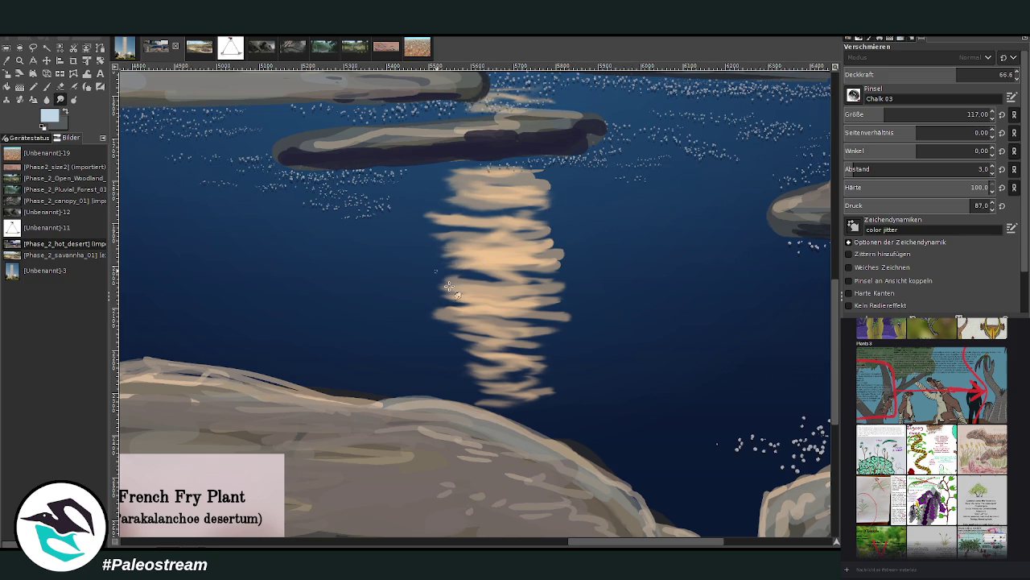
pyautogui.moveTo(448, 286)
pyautogui.mouseDown()
pyautogui.moveTo(564, 328)
pyautogui.moveTo(507, 327)
pyautogui.moveTo(539, 314)
pyautogui.moveTo(508, 303)
pyautogui.moveTo(480, 274)
pyautogui.mouseUp()
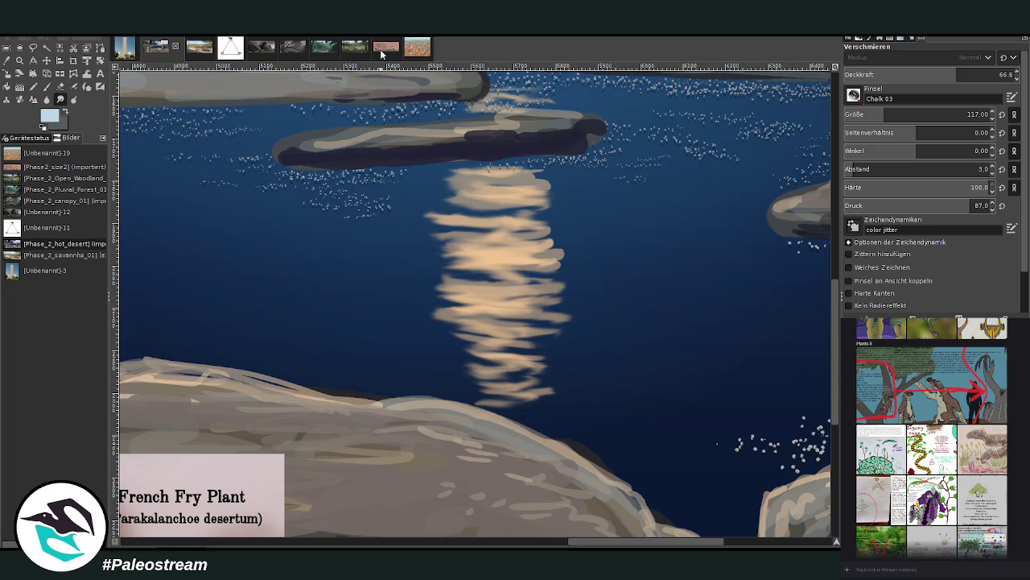
pyautogui.press('o')
pyautogui.click(487, 287)
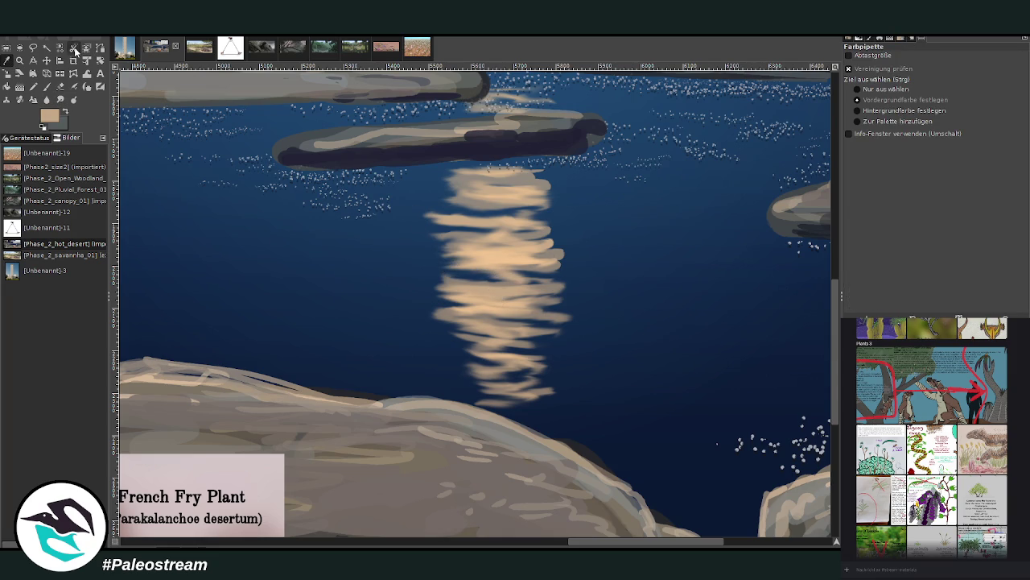
# Set the paintbrush to size 72, opacity 71.6 with jitter off, and paint a light ripple
pyautogui.press('p')
pyautogui.moveTo(882, 114); pyautogui.dragTo(874, 114)
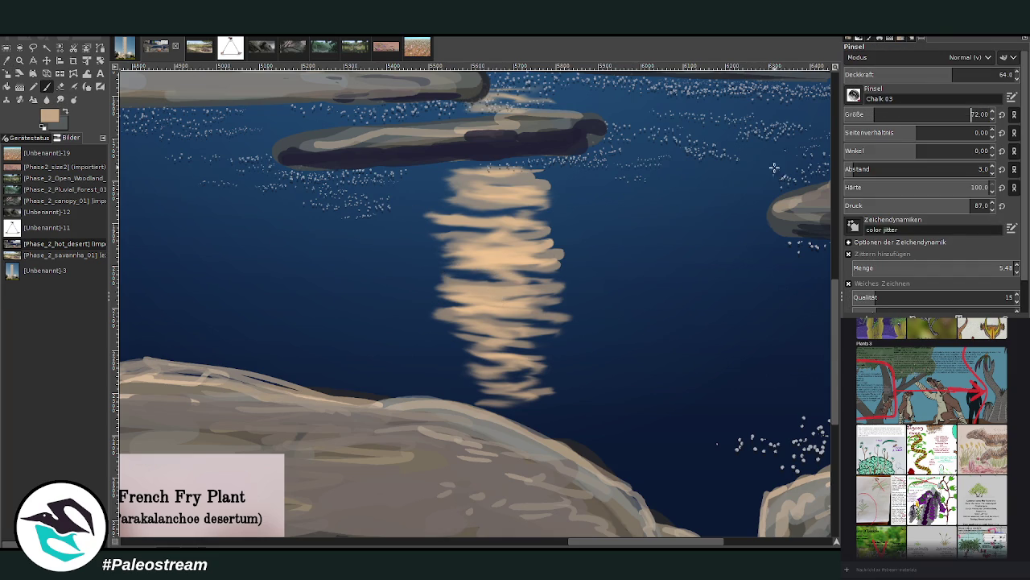
pyautogui.moveTo(488, 326); pyautogui.dragTo(475, 326)
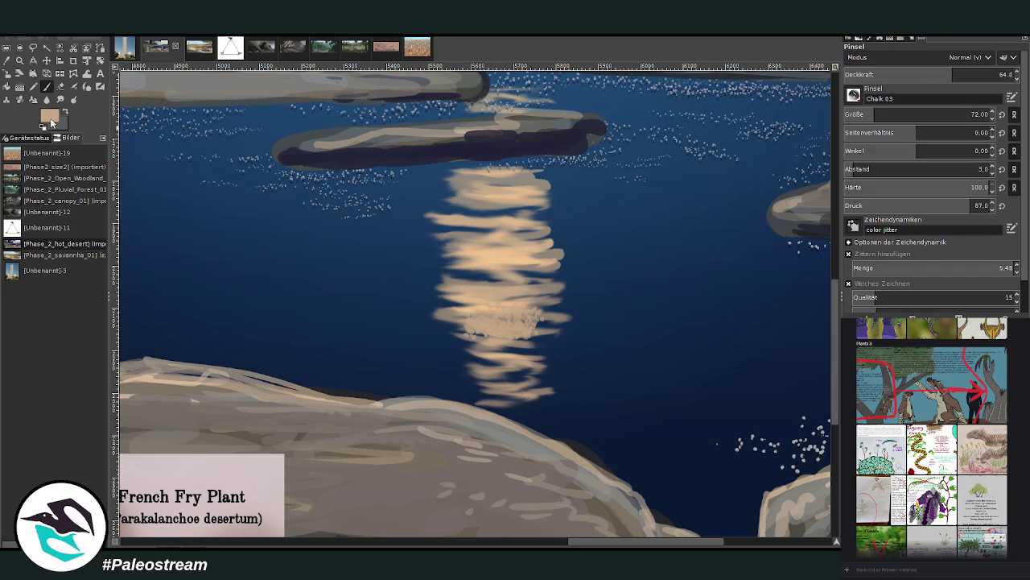
pyautogui.hotkey('ctrl', 'z')
pyautogui.hotkey('ctrl', 'z')
pyautogui.click(848, 254)
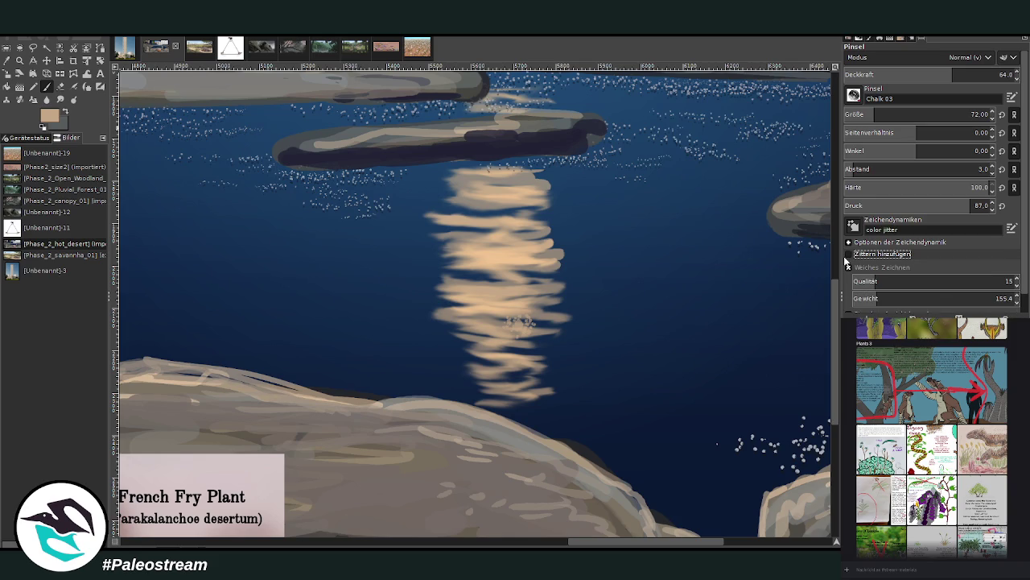
pyautogui.moveTo(937, 74); pyautogui.dragTo(950, 74)
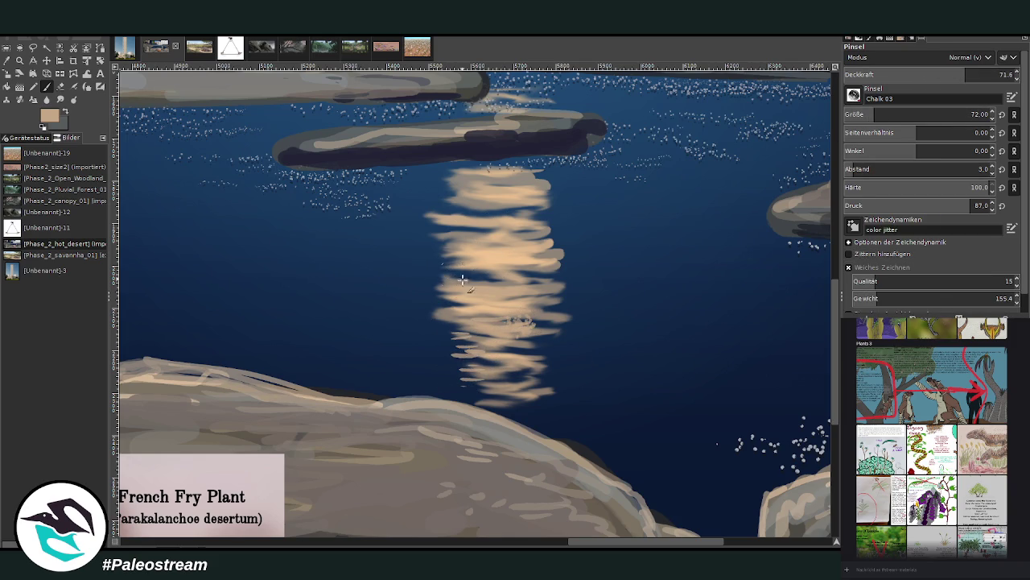
pyautogui.moveTo(623, 319)
pyautogui.mouseDown()
pyautogui.moveTo(599, 320)
pyautogui.moveTo(599, 289)
pyautogui.moveTo(546, 256)
pyautogui.mouseUp()
# At size 36, add a dark dab, short tan strokes and peach highlights to the reflection
pyautogui.press('[')
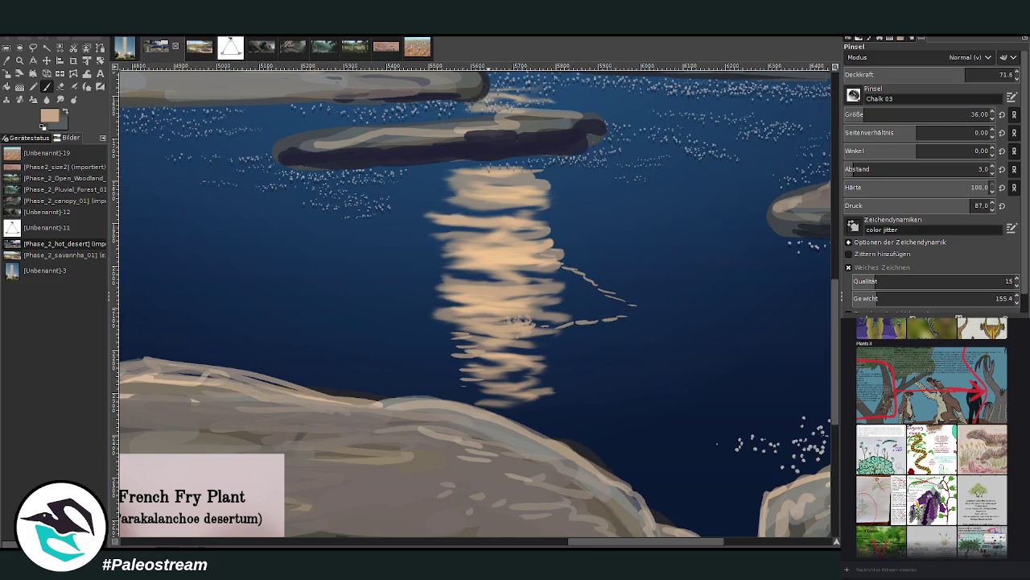
pyautogui.click(66, 115)
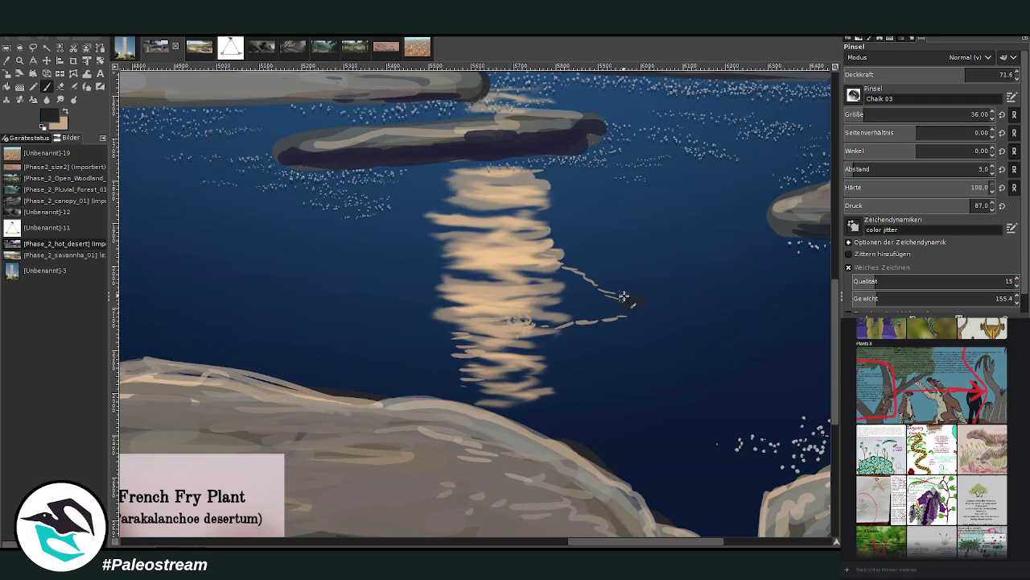
pyautogui.click(627, 301)
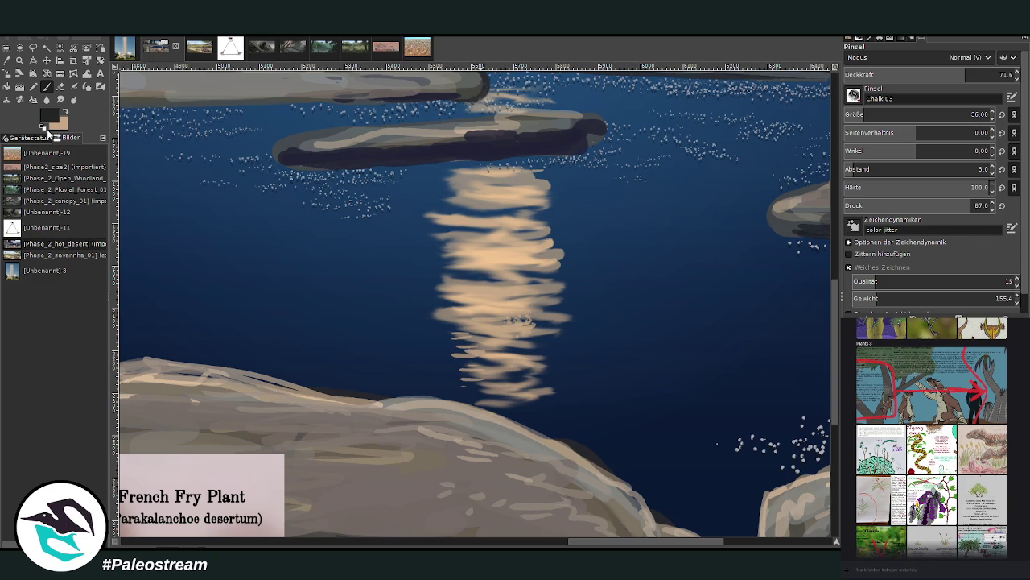
pyautogui.click(65, 112)
pyautogui.moveTo(471, 351)
pyautogui.mouseDown()
pyautogui.moveTo(463, 324)
pyautogui.moveTo(503, 282)
pyautogui.moveTo(466, 269)
pyautogui.moveTo(488, 272)
pyautogui.mouseUp()
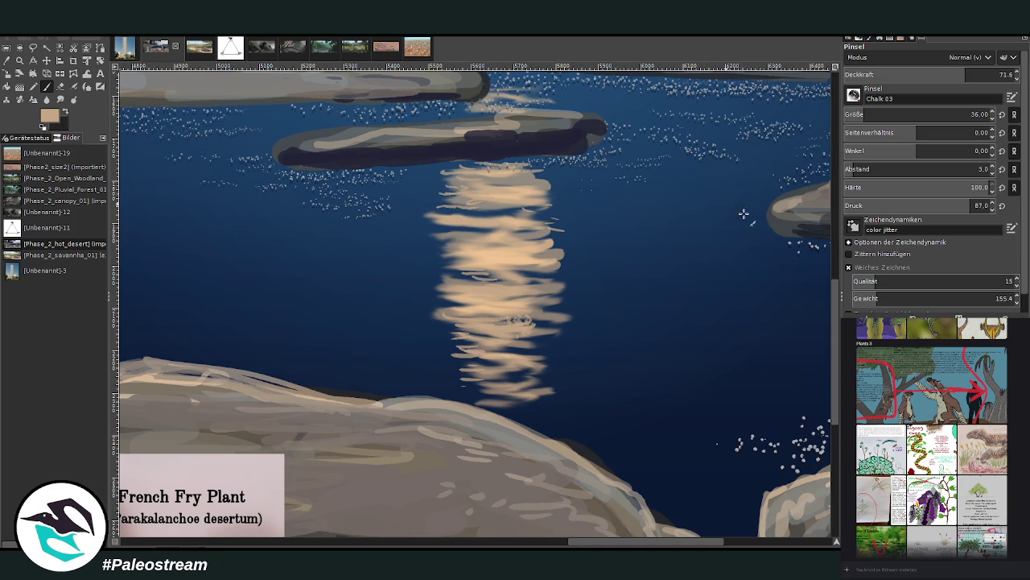
pyautogui.scroll(3, 743, 214)
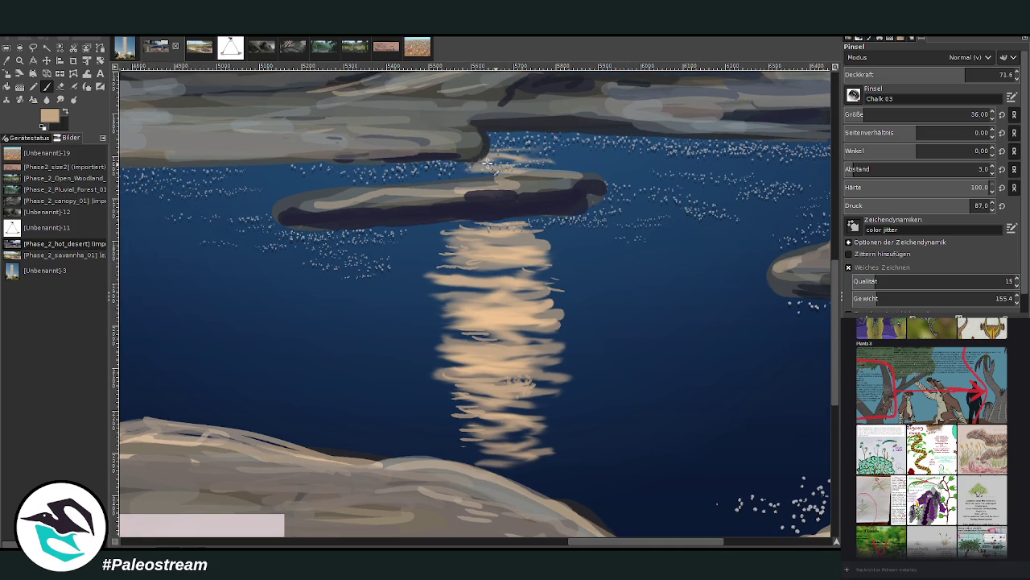
pyautogui.moveTo(512, 145)
pyautogui.mouseDown()
pyautogui.moveTo(513, 135)
pyautogui.moveTo(548, 165)
pyautogui.moveTo(471, 176)
pyautogui.moveTo(497, 151)
pyautogui.mouseUp()
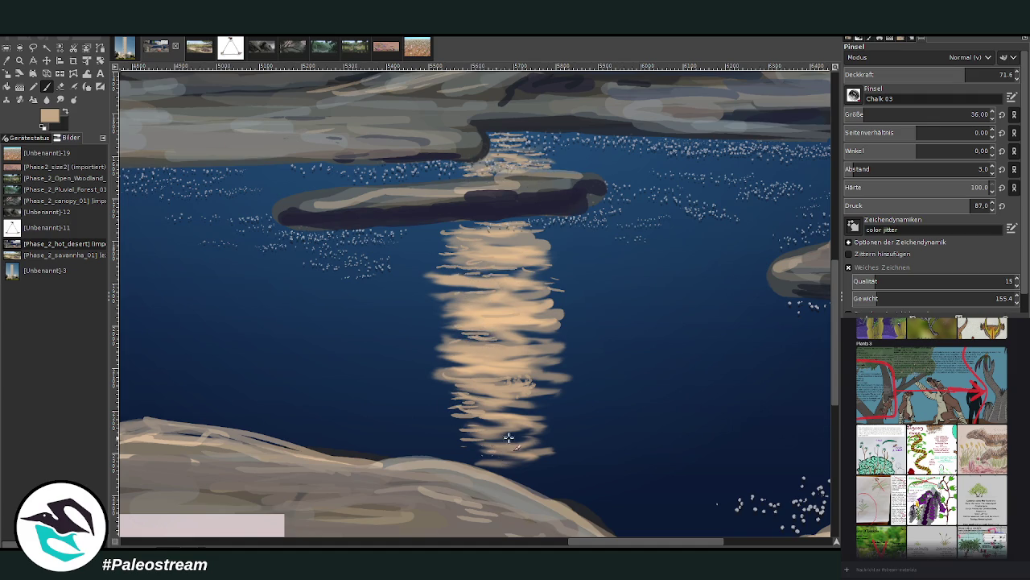
pyautogui.scroll(-1, 837, 388)
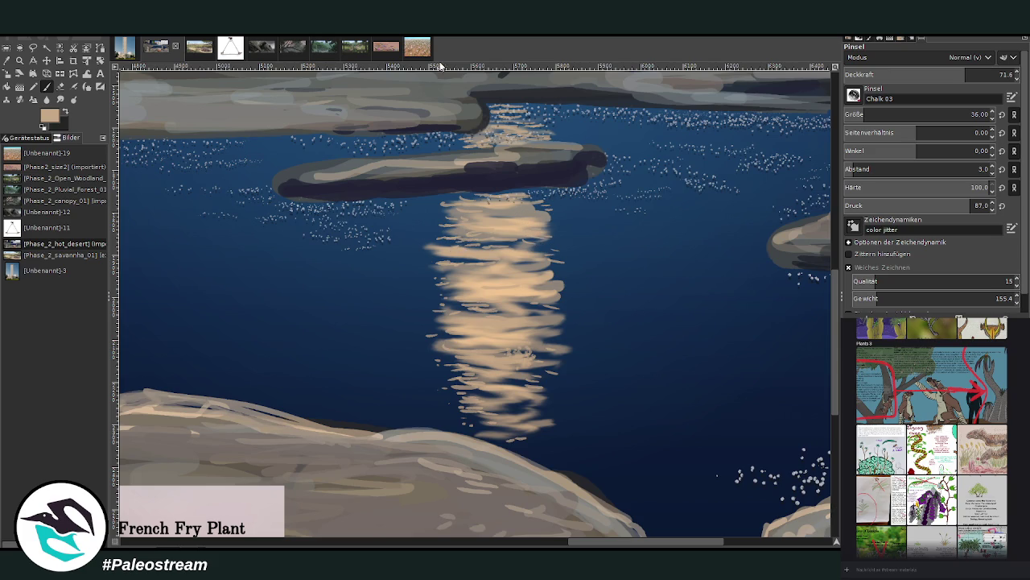
pyautogui.click(60, 99)
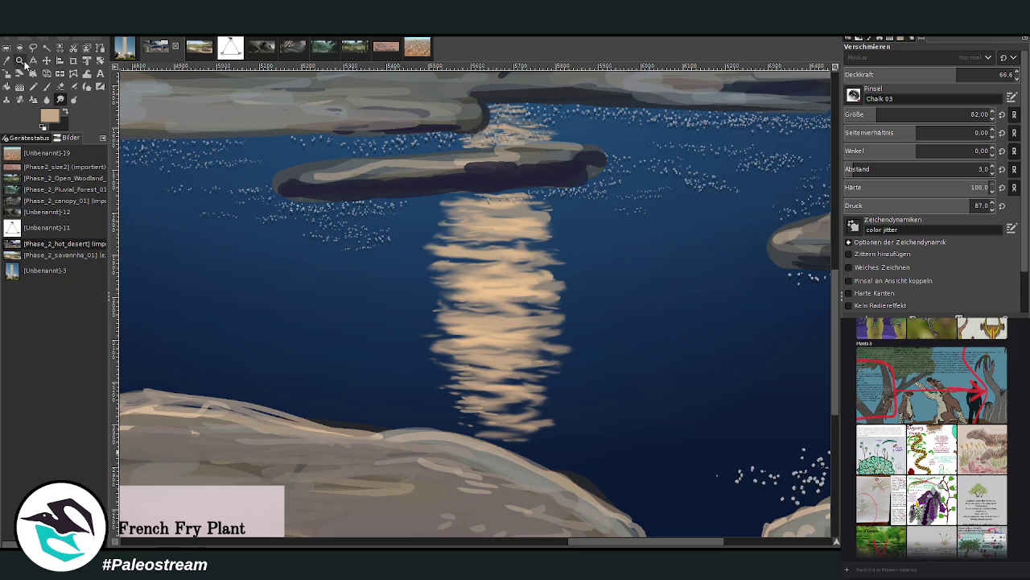
# Sample the rock's grey and lighten the floating rock's top edge and right tip
pyautogui.click(7, 61)
pyautogui.click(250, 101)
pyautogui.click(47, 87)
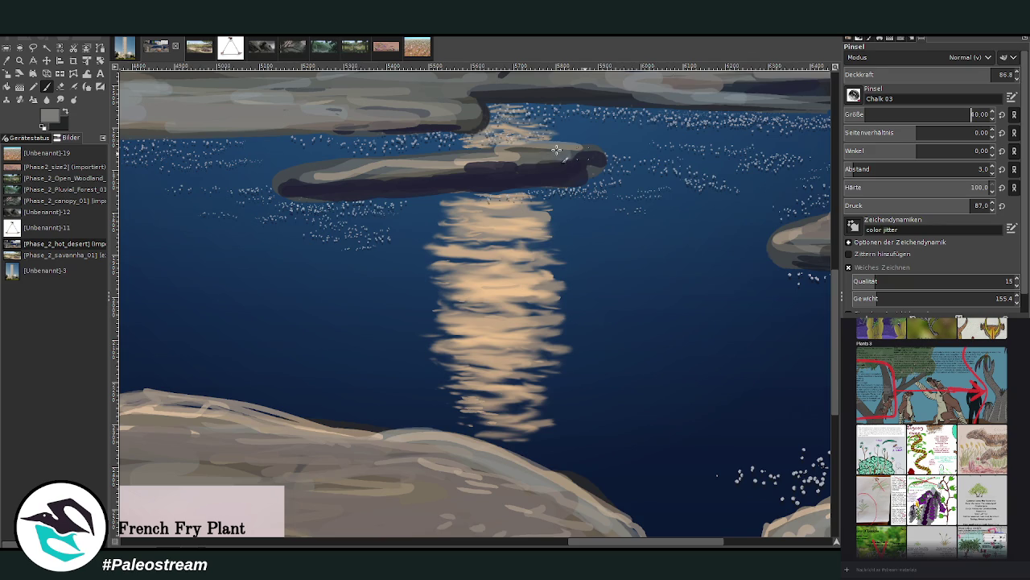
pyautogui.moveTo(556, 149)
pyautogui.mouseDown()
pyautogui.moveTo(370, 157)
pyautogui.moveTo(278, 181)
pyautogui.moveTo(326, 168)
pyautogui.moveTo(348, 200)
pyautogui.moveTo(294, 196)
pyautogui.mouseUp()
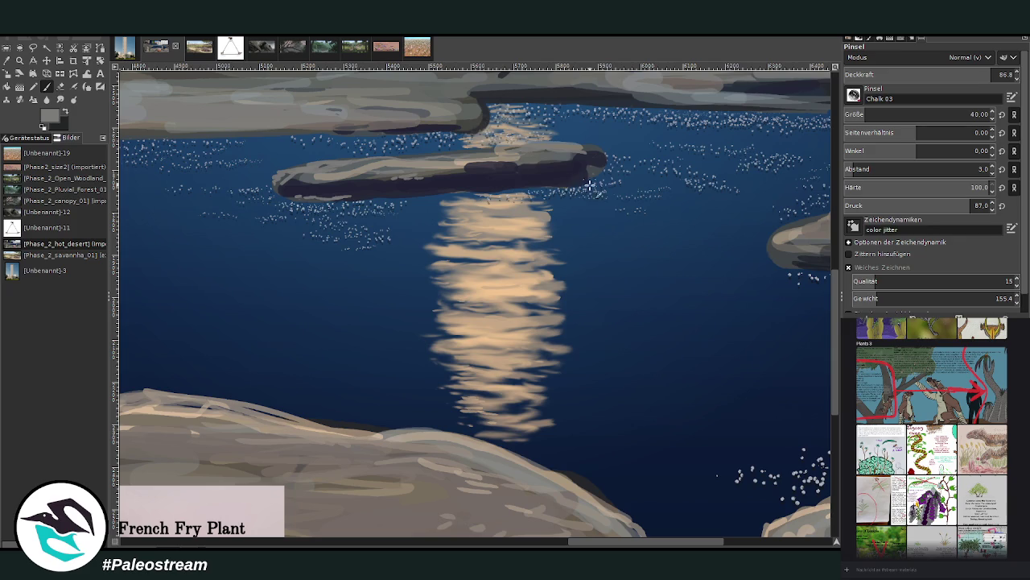
pyautogui.moveTo(590, 185)
pyautogui.mouseDown()
pyautogui.moveTo(597, 172)
pyautogui.moveTo(573, 158)
pyautogui.mouseUp()
pyautogui.click(746, 540)
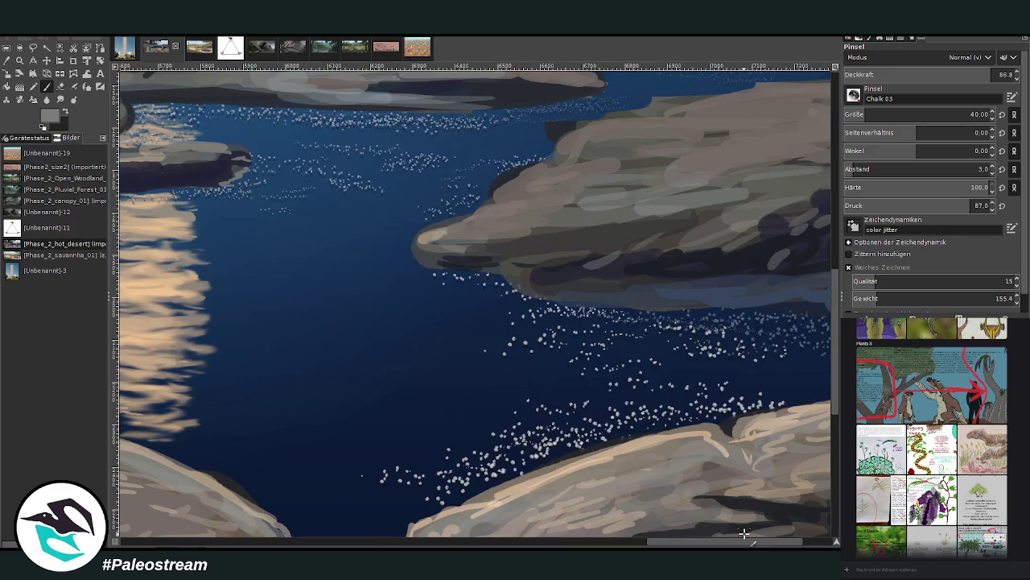
# Trace light highlights along the rock's left edge and the large right rock's upper edge
pyautogui.moveTo(420, 246)
pyautogui.mouseDown()
pyautogui.moveTo(494, 211)
pyautogui.moveTo(520, 175)
pyautogui.moveTo(566, 162)
pyautogui.moveTo(549, 125)
pyautogui.moveTo(612, 124)
pyautogui.moveTo(595, 149)
pyautogui.moveTo(627, 155)
pyautogui.moveTo(644, 183)
pyautogui.moveTo(571, 194)
pyautogui.mouseUp()
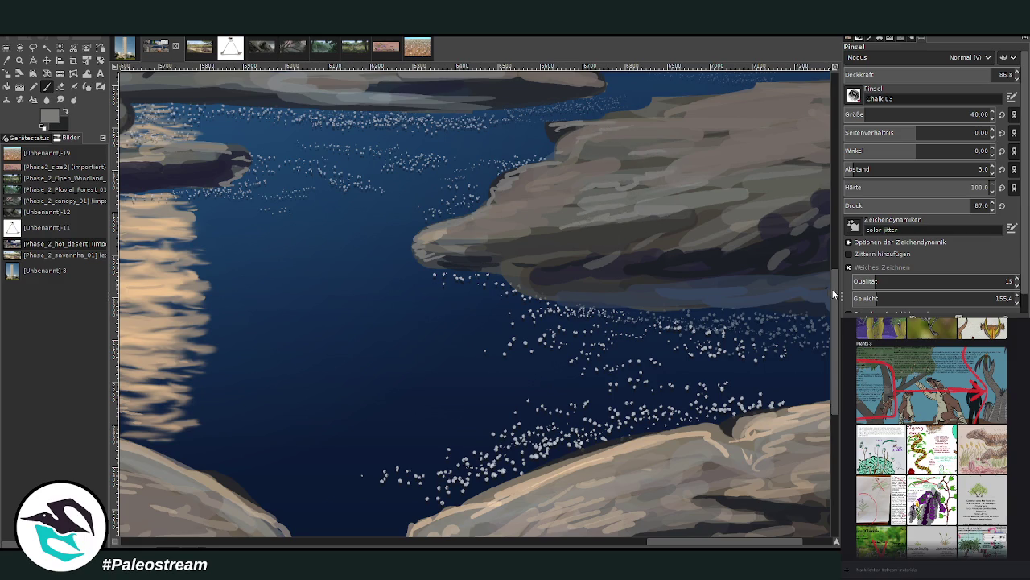
pyautogui.scroll(5, 719, 274)
pyautogui.moveTo(718, 274)
pyautogui.mouseDown()
pyautogui.moveTo(617, 306)
pyautogui.moveTo(617, 292)
pyautogui.moveTo(672, 248)
pyautogui.moveTo(606, 258)
pyautogui.moveTo(651, 246)
pyautogui.moveTo(661, 254)
pyautogui.mouseUp()
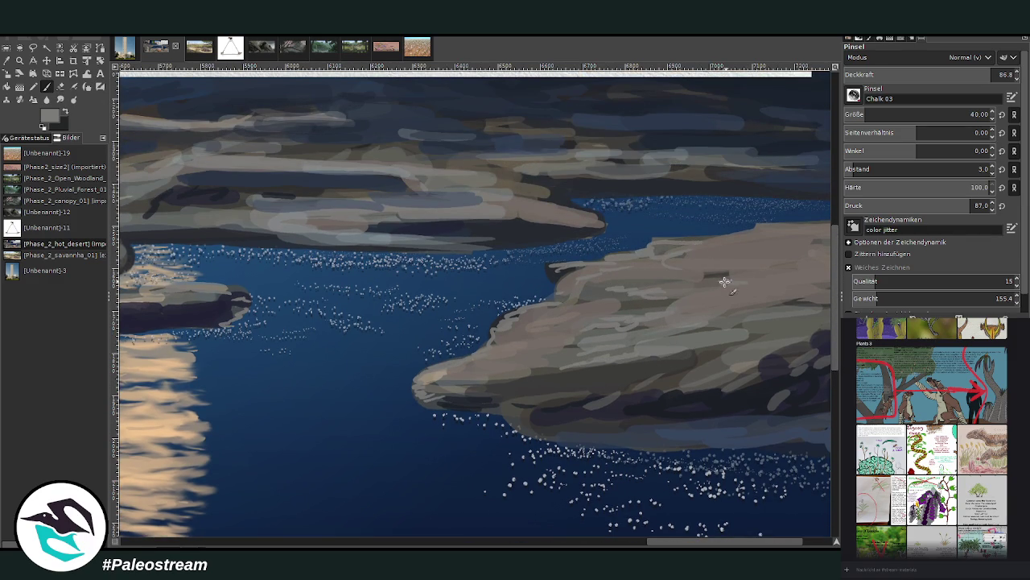
pyautogui.moveTo(725, 281)
pyautogui.mouseDown()
pyautogui.moveTo(732, 318)
pyautogui.moveTo(646, 303)
pyautogui.moveTo(627, 285)
pyautogui.mouseUp()
pyautogui.hscroll(3, 797, 515)
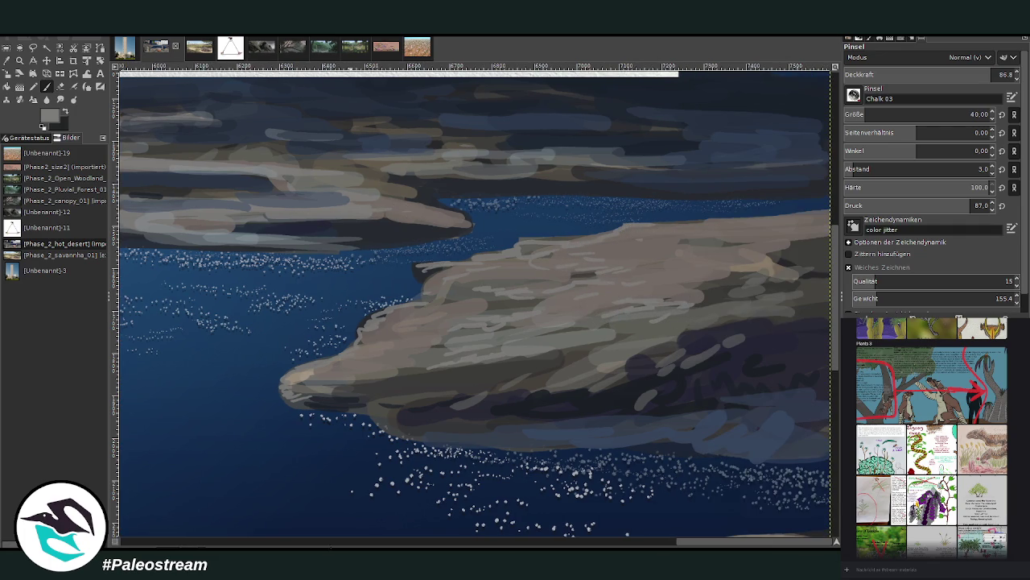
pyautogui.hscroll(-10, 303, 529)
pyautogui.scroll(2, 302, 528)
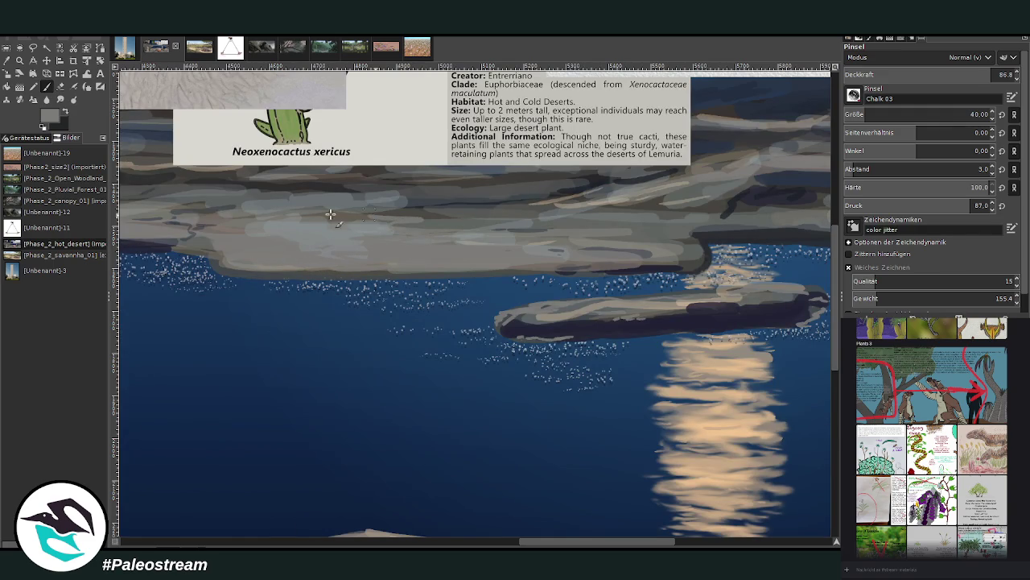
# Lower the brush opacity to 53.6 and streak faint light chalk along the shoreline
pyautogui.moveTo(841, 300); pyautogui.dragTo(843, 281)
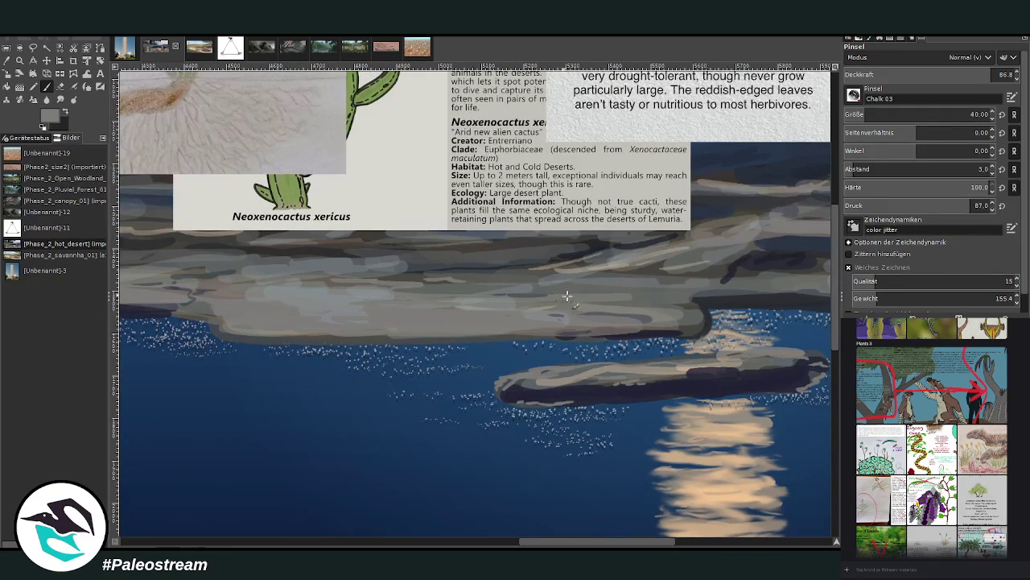
pyautogui.click(934, 74)
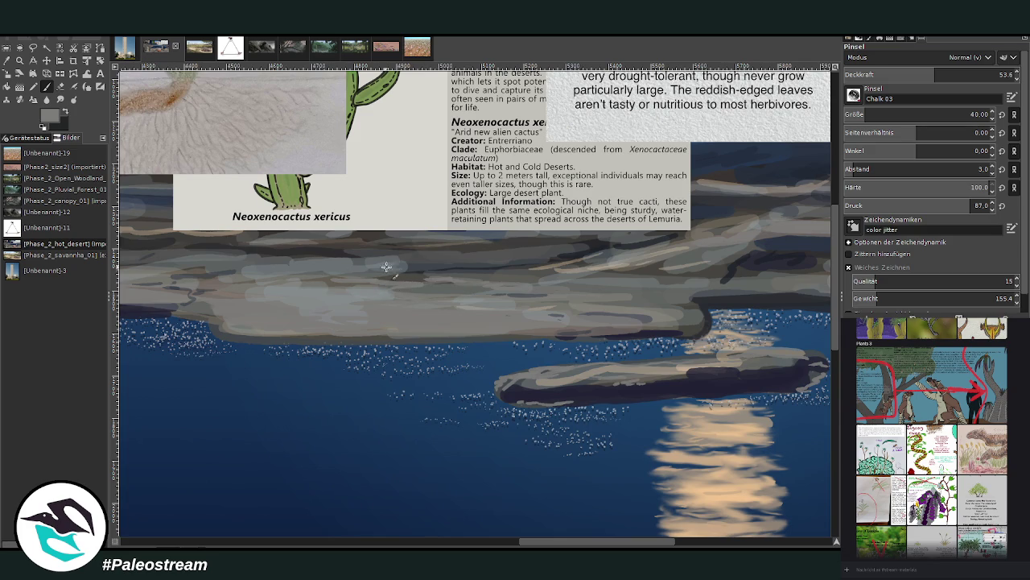
pyautogui.moveTo(386, 266); pyautogui.dragTo(545, 293)
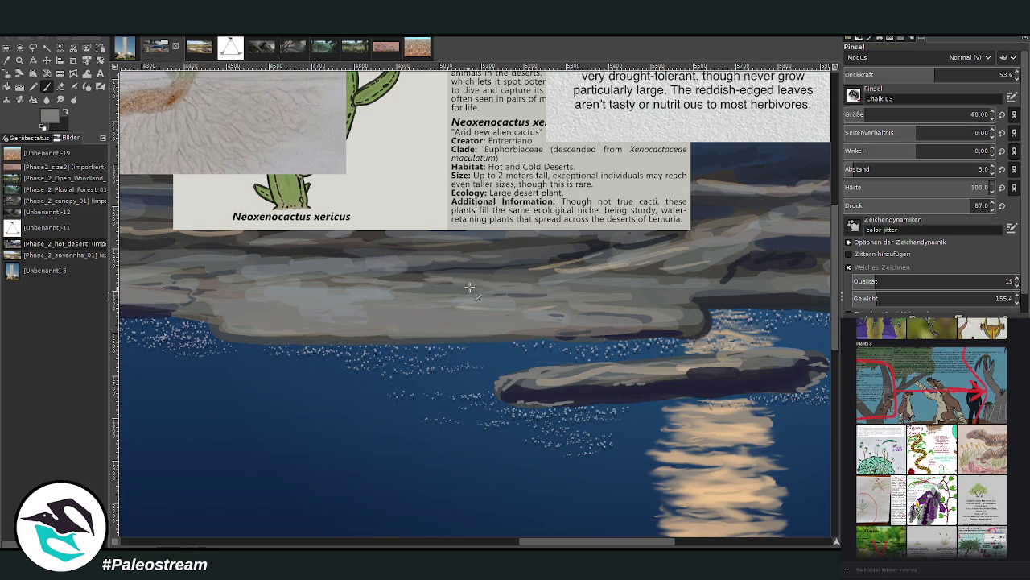
pyautogui.moveTo(469, 288); pyautogui.dragTo(600, 276)
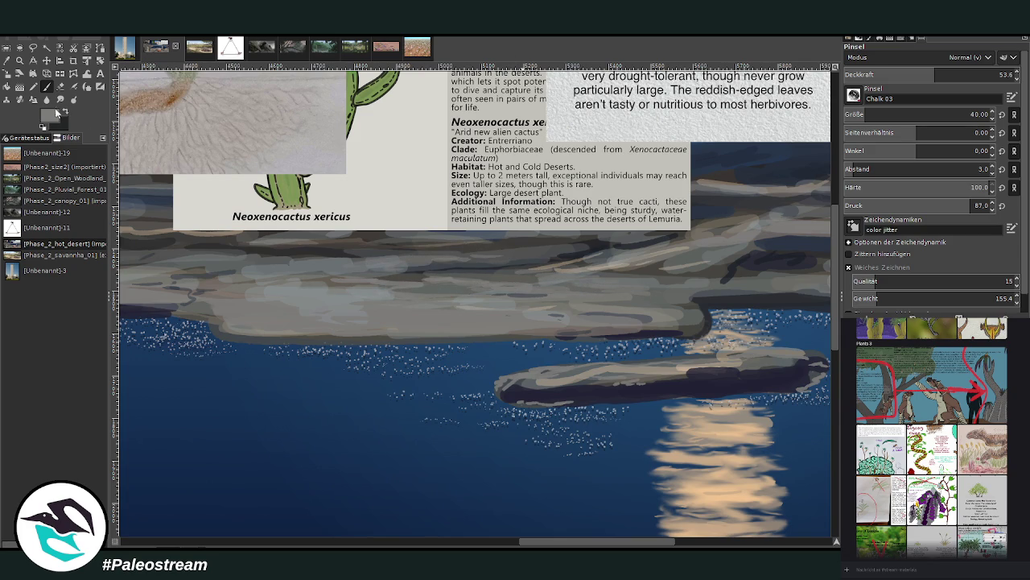
pyautogui.keyDown('ctrl'); pyautogui.click(680, 255); pyautogui.keyUp('ctrl')
pyautogui.moveTo(628, 300); pyautogui.dragTo(691, 287)
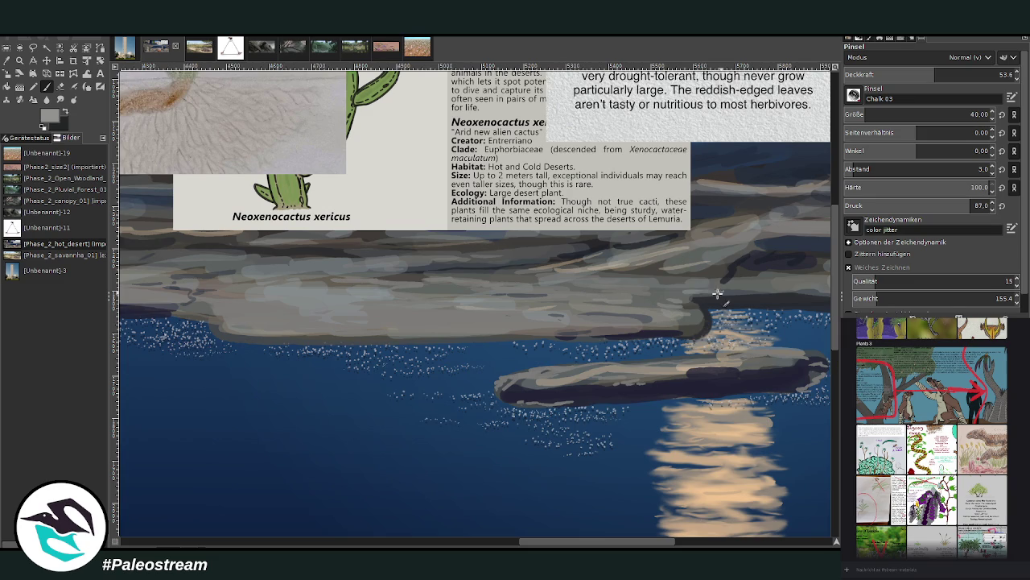
# Add light chalk strokes on the floating rock, along the horizon and across the sandbar
pyautogui.moveTo(671, 369)
pyautogui.mouseDown()
pyautogui.moveTo(652, 383)
pyautogui.moveTo(668, 368)
pyautogui.moveTo(640, 364)
pyautogui.mouseUp()
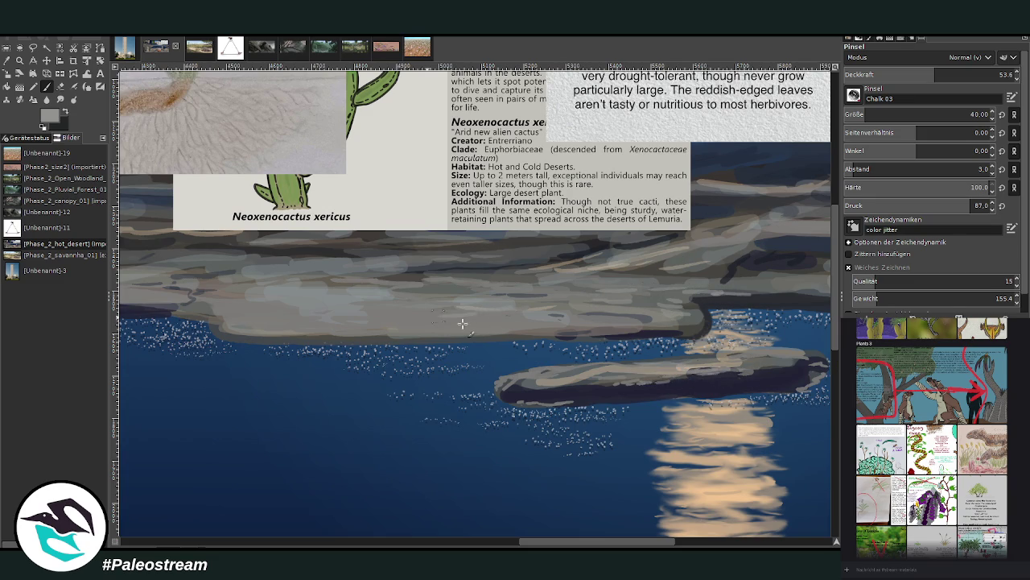
pyautogui.moveTo(407, 338); pyautogui.dragTo(283, 338)
pyautogui.moveTo(475, 330)
pyautogui.mouseDown()
pyautogui.moveTo(314, 336)
pyautogui.moveTo(269, 355)
pyautogui.mouseUp()
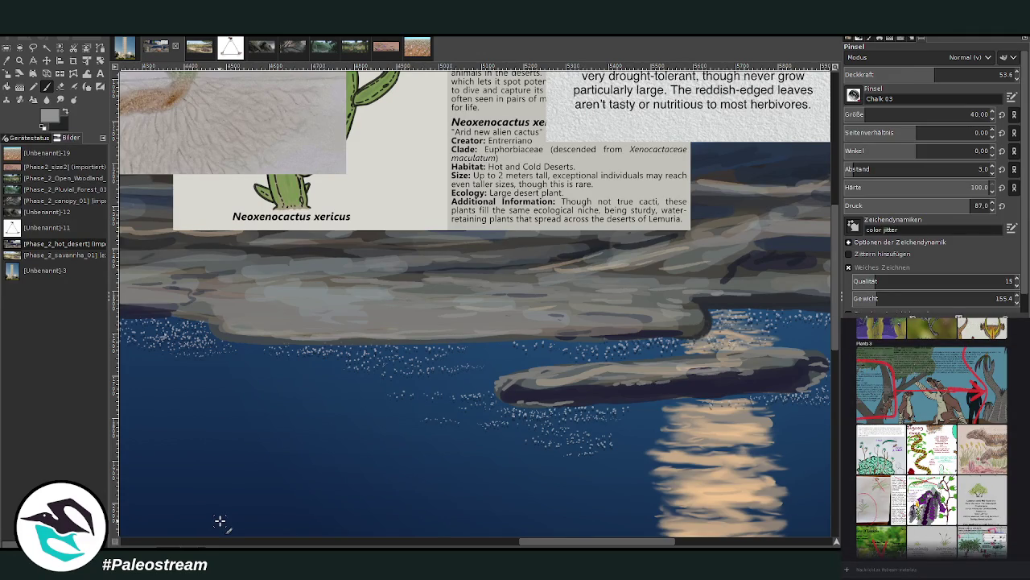
pyautogui.click(503, 545)
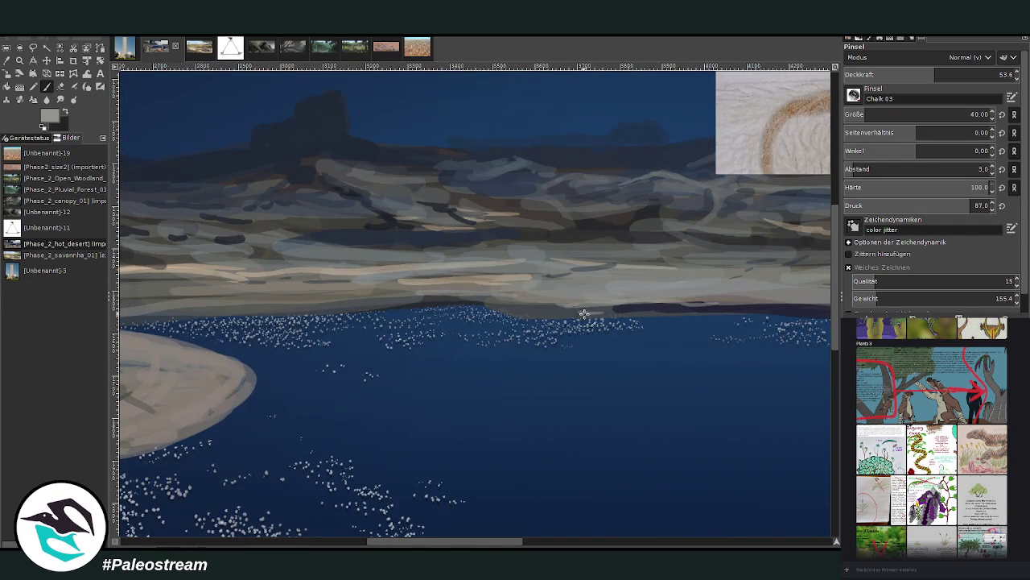
pyautogui.moveTo(455, 295); pyautogui.dragTo(304, 296)
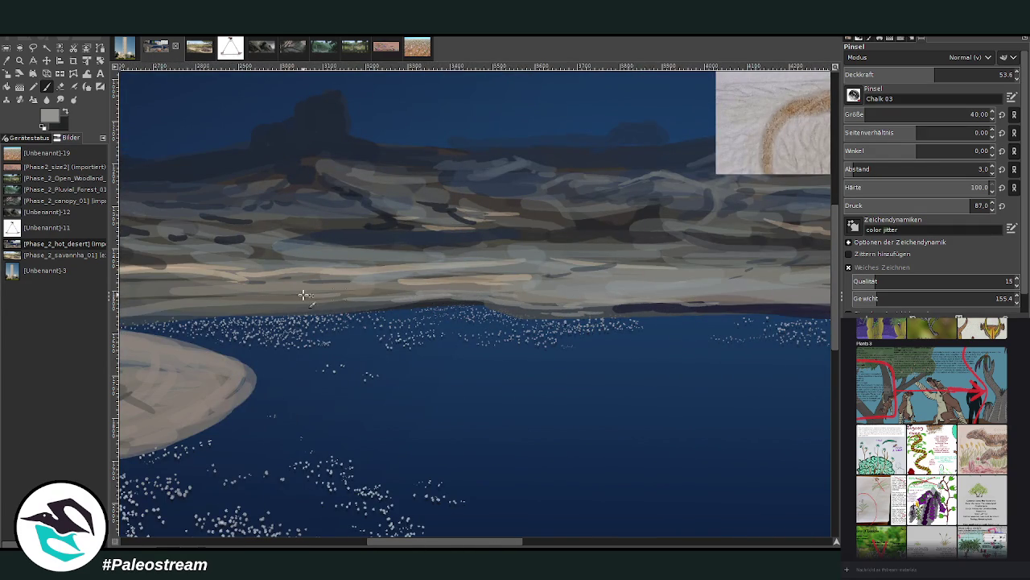
pyautogui.moveTo(380, 545); pyautogui.dragTo(295, 544)
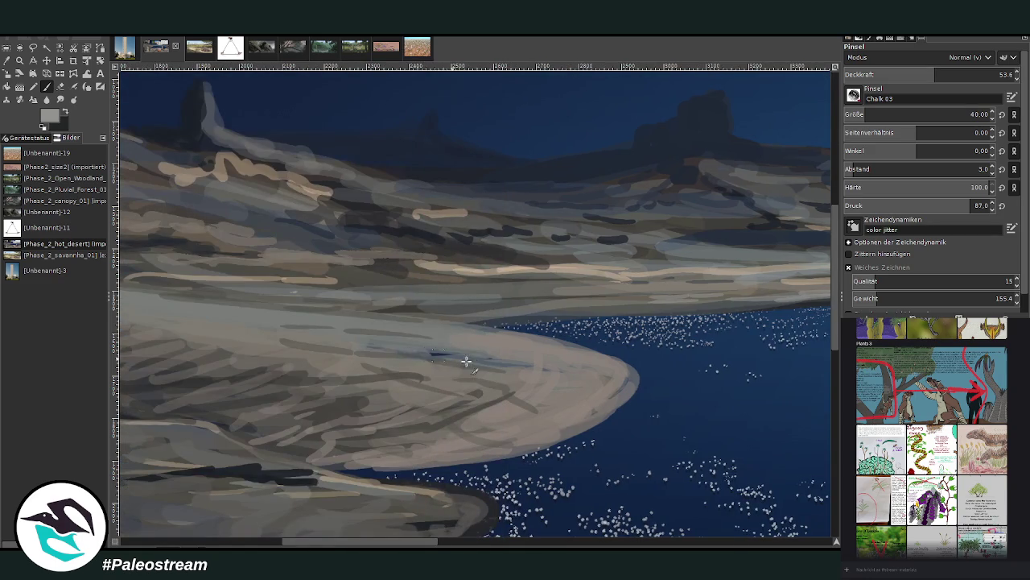
pyautogui.moveTo(509, 362); pyautogui.dragTo(427, 348)
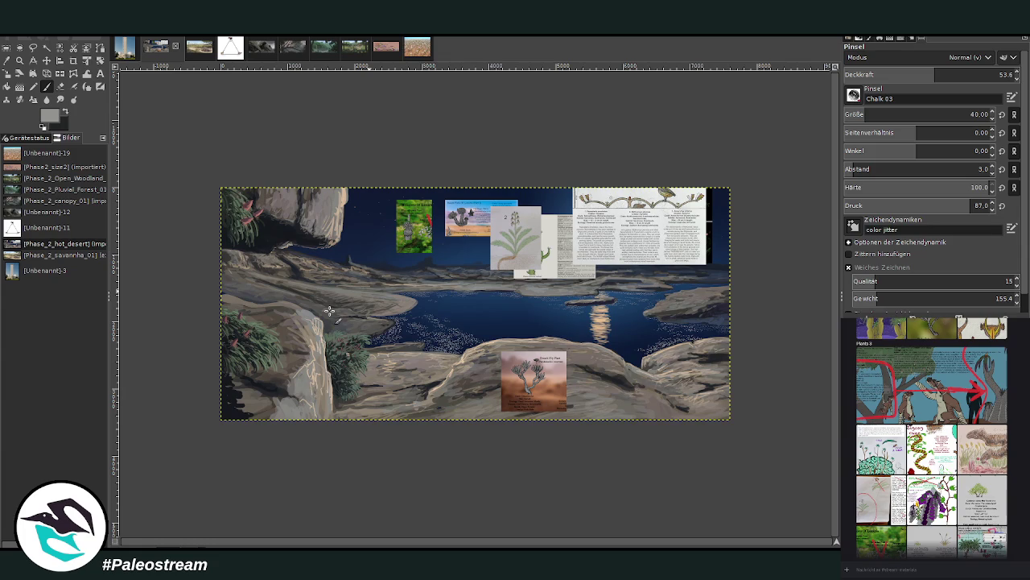
# Zoom in on the lake and sample the dark blue water as the paint colour
pyautogui.press('z')
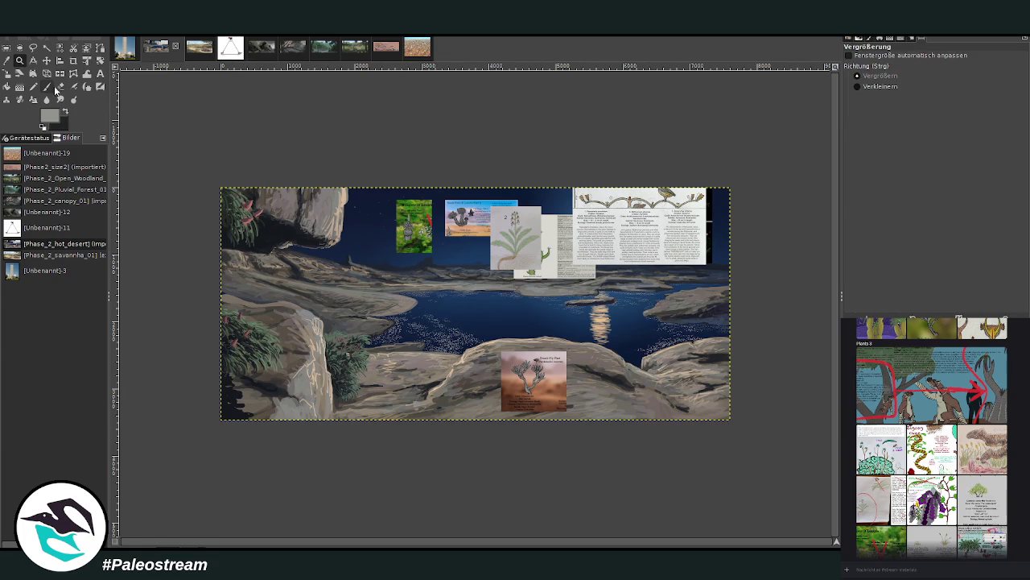
pyautogui.moveTo(395, 150); pyautogui.dragTo(691, 443)
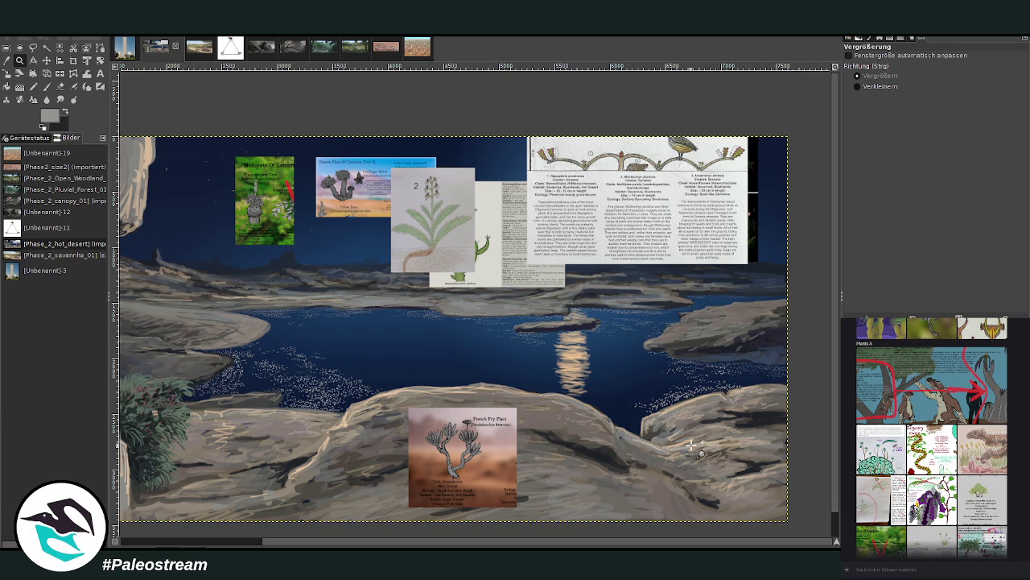
pyautogui.click(692, 444)
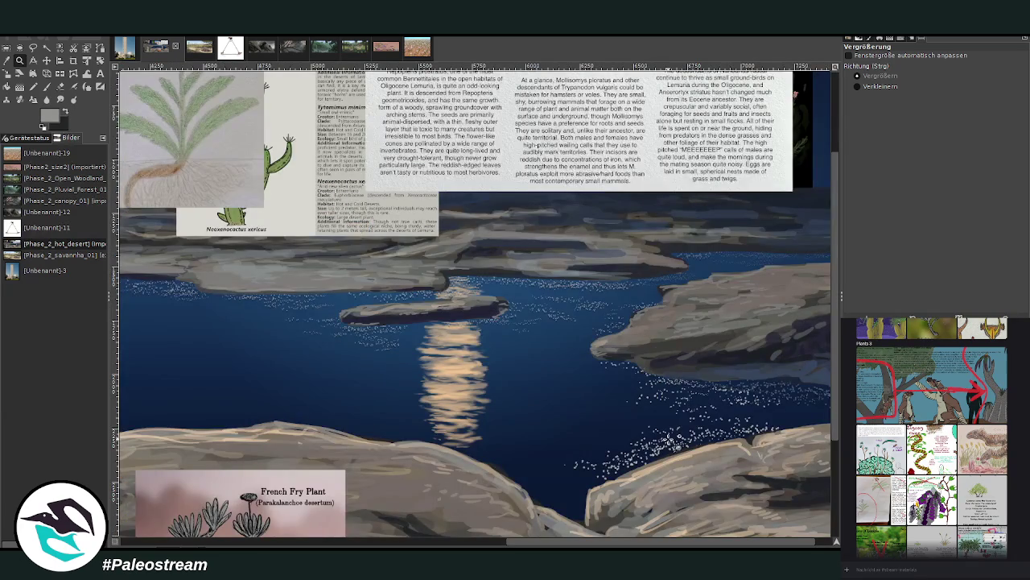
pyautogui.press('o')
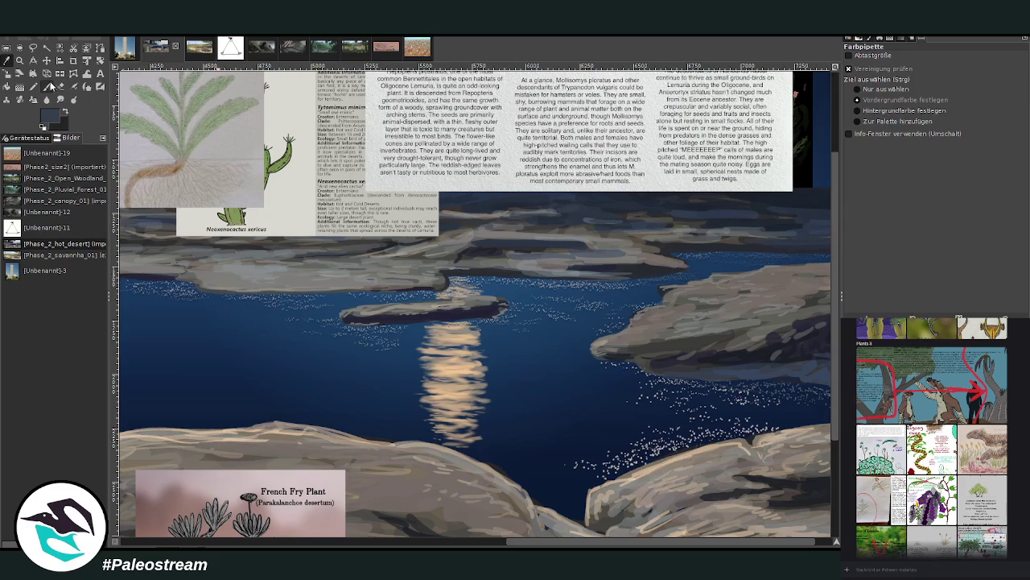
pyautogui.click(48, 86)
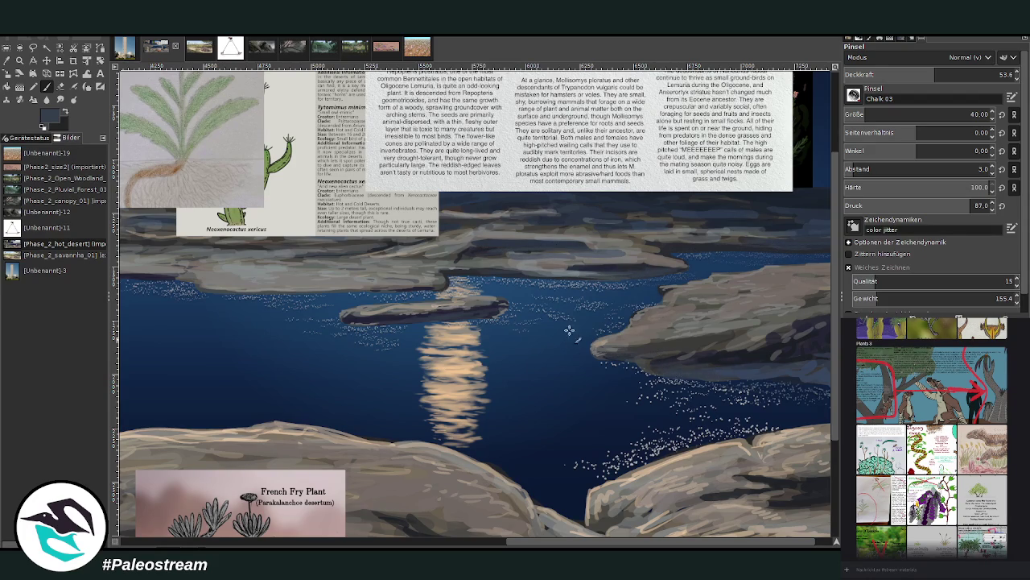
pyautogui.moveTo(484, 545); pyautogui.dragTo(313, 544)
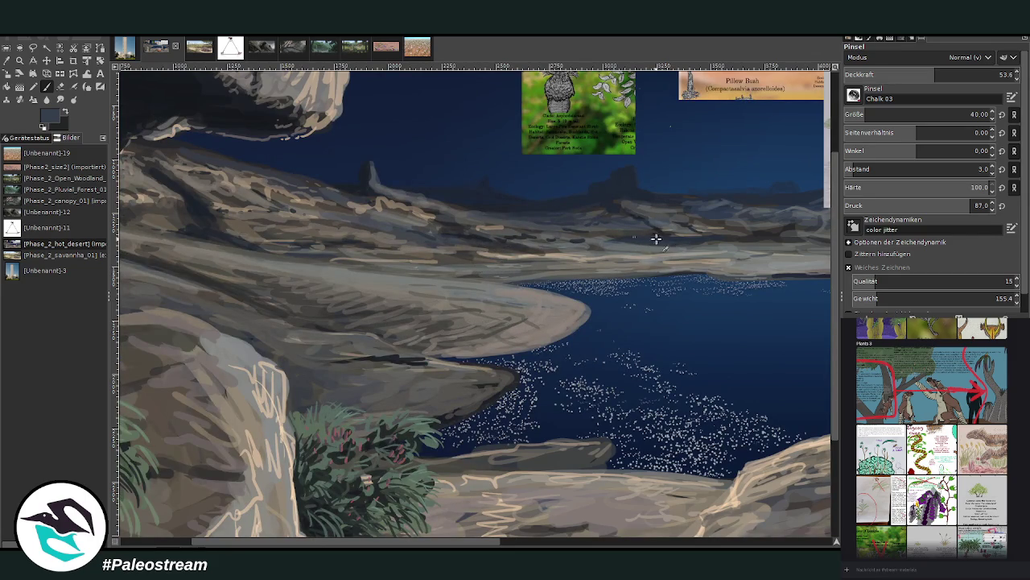
pyautogui.scroll(-2, 468, 248)
pyautogui.scroll(-2, 468, 248)
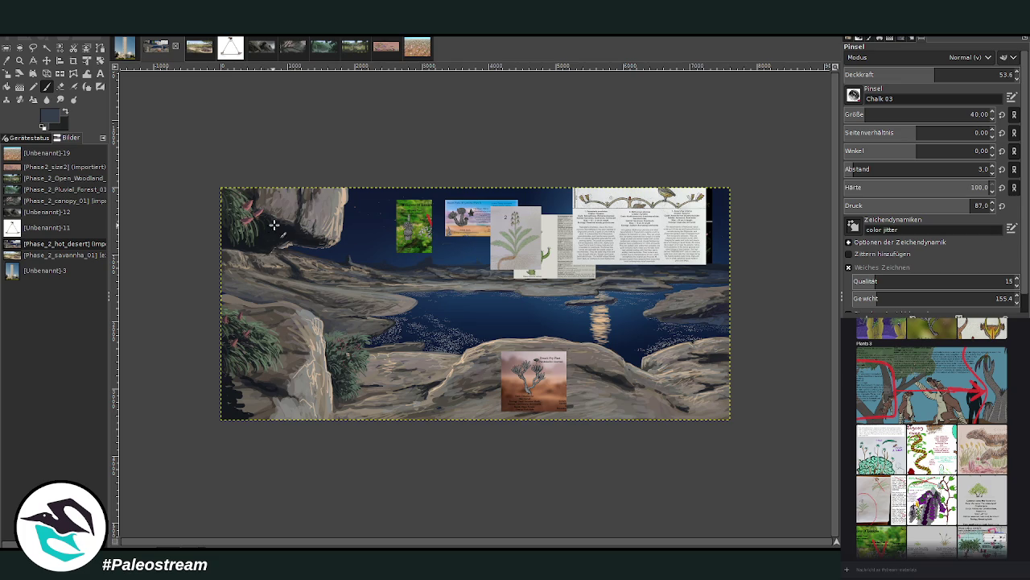
# Zoom in on the lake and rocks and pan across the canvas
pyautogui.click(20, 59)
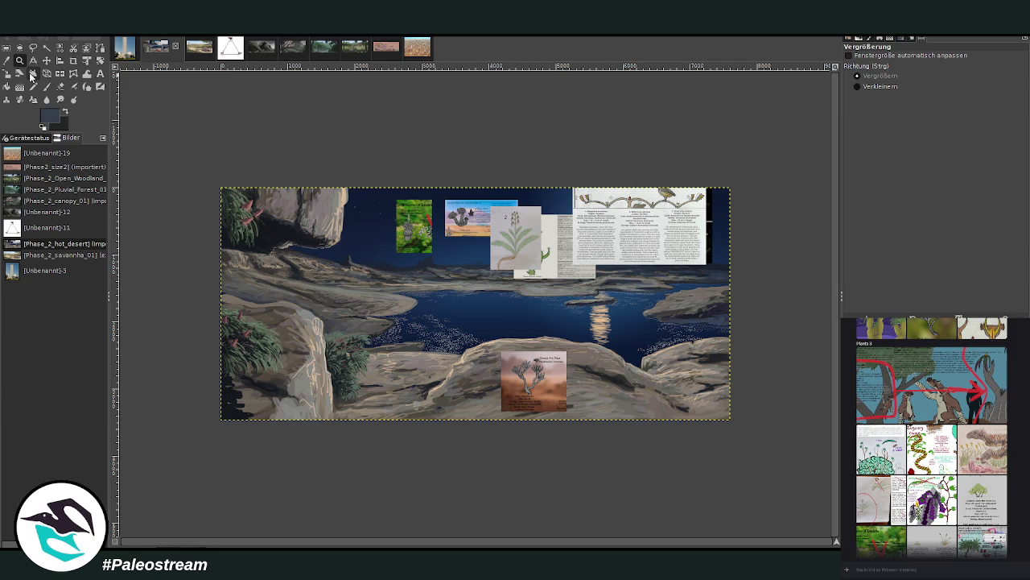
pyautogui.moveTo(348, 186); pyautogui.dragTo(523, 428)
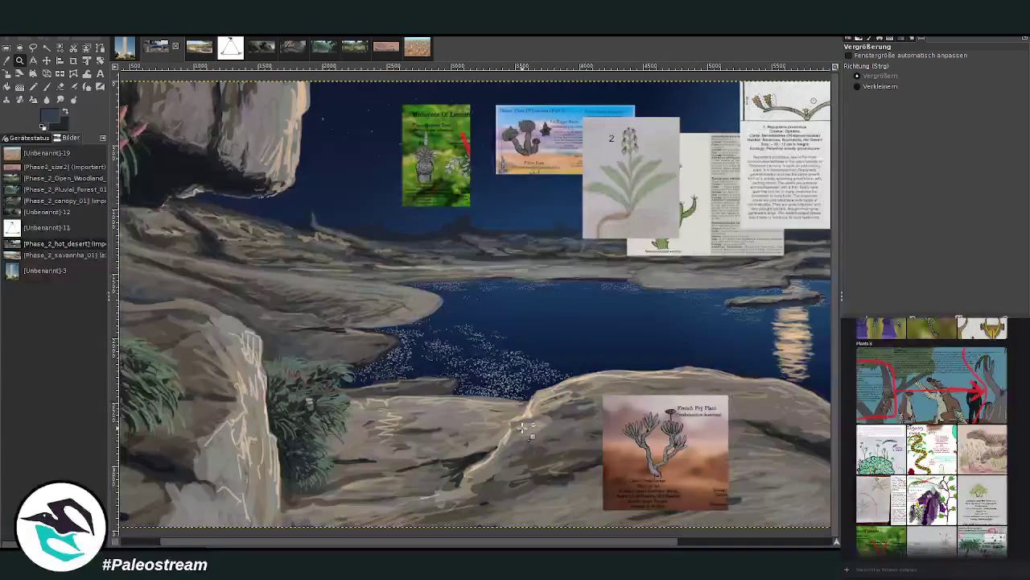
pyautogui.moveTo(354, 544); pyautogui.dragTo(508, 545)
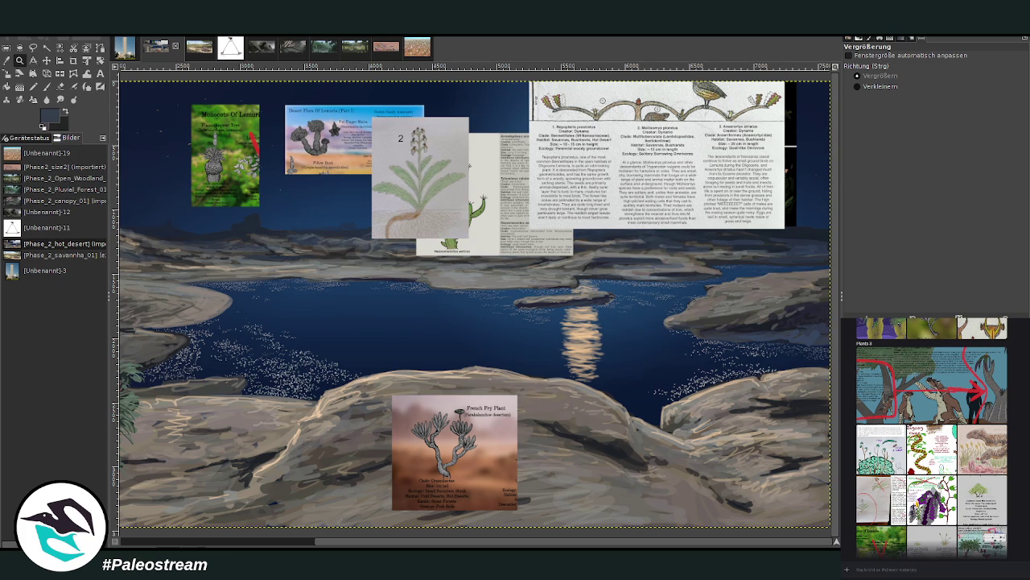
# Move the bird-and-plant sheet down over the lake and zoom in on it
pyautogui.click(47, 59)
pyautogui.moveTo(569, 231); pyautogui.dragTo(570, 322)
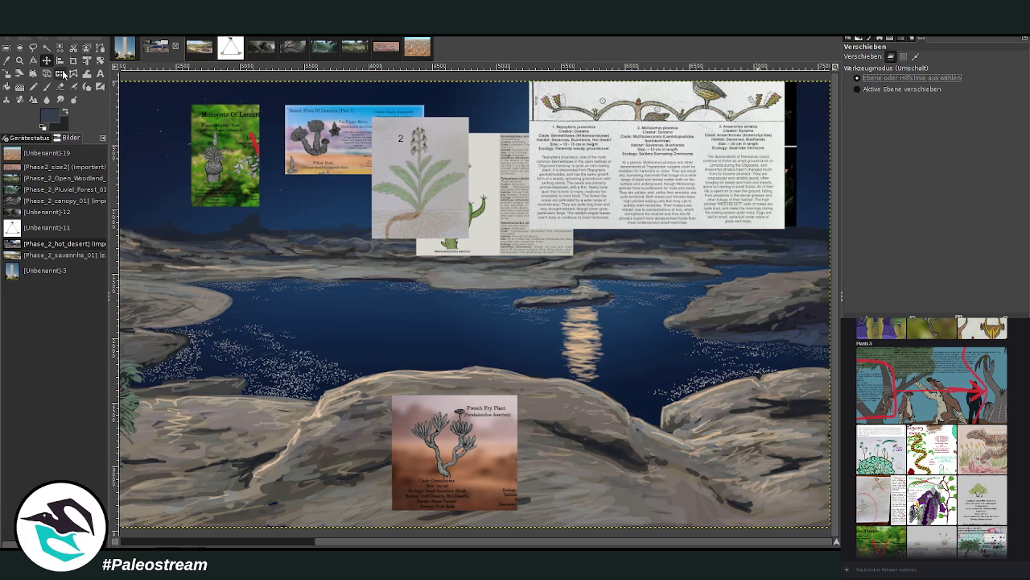
pyautogui.moveTo(600, 171); pyautogui.dragTo(584, 290)
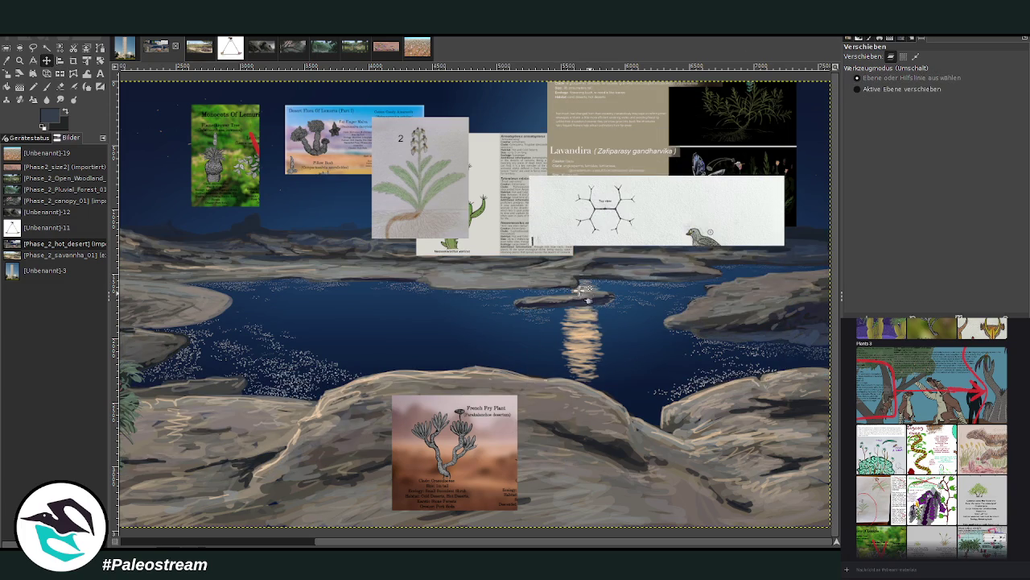
pyautogui.click(19, 60)
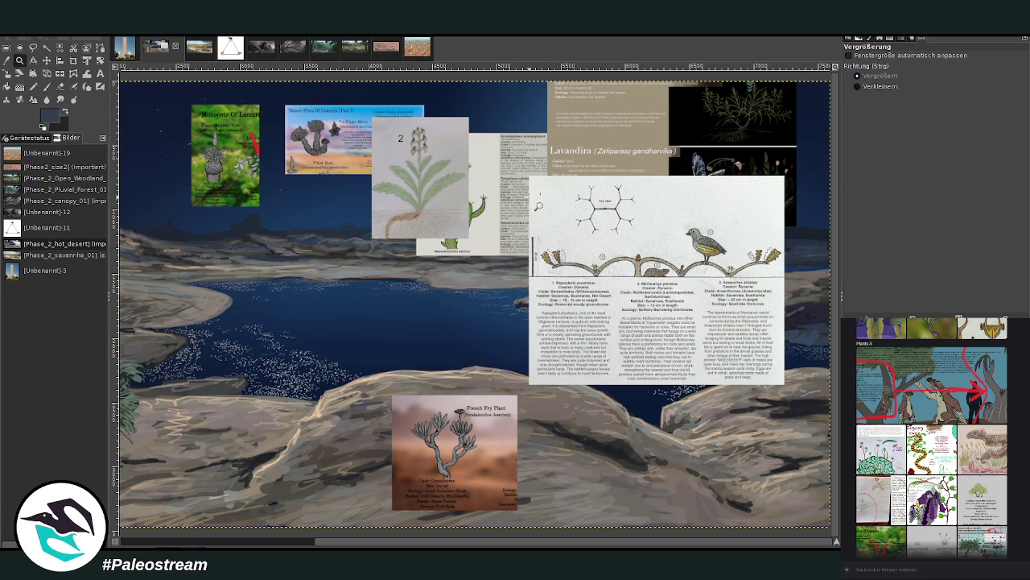
pyautogui.moveTo(538, 204); pyautogui.dragTo(767, 387)
# Crop the bird-and-plant sheet to its illustrated strip and nudge it slightly left
pyautogui.click(74, 60)
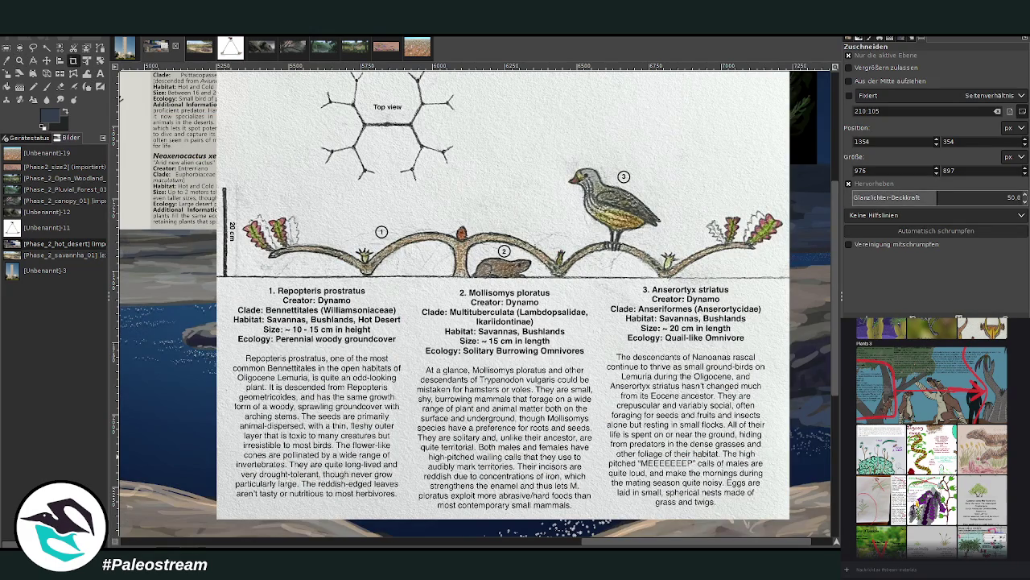
pyautogui.press('pagedown')
pyautogui.moveTo(227, 123)
pyautogui.mouseDown()
pyautogui.moveTo(767, 360)
pyautogui.moveTo(789, 360)
pyautogui.mouseUp()
pyautogui.moveTo(227, 241); pyautogui.dragTo(218, 254)
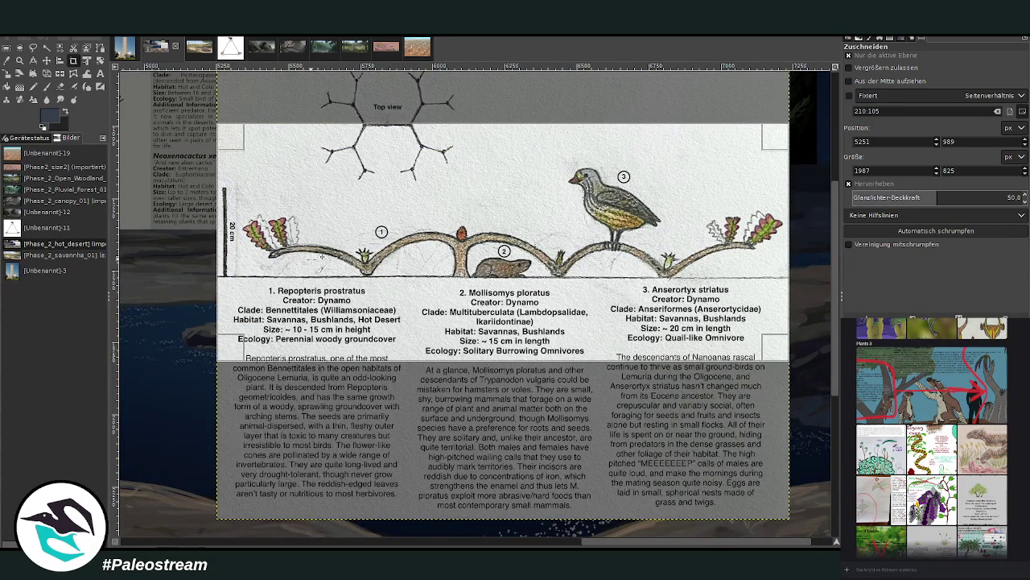
pyautogui.press('Escape')
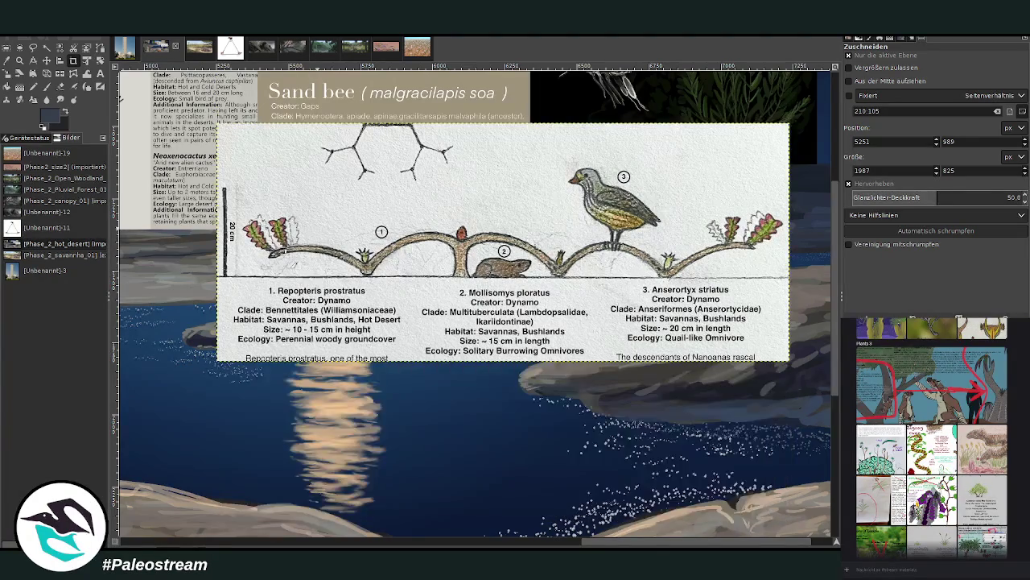
pyautogui.scroll(-3, 313, 241)
pyautogui.press('m')
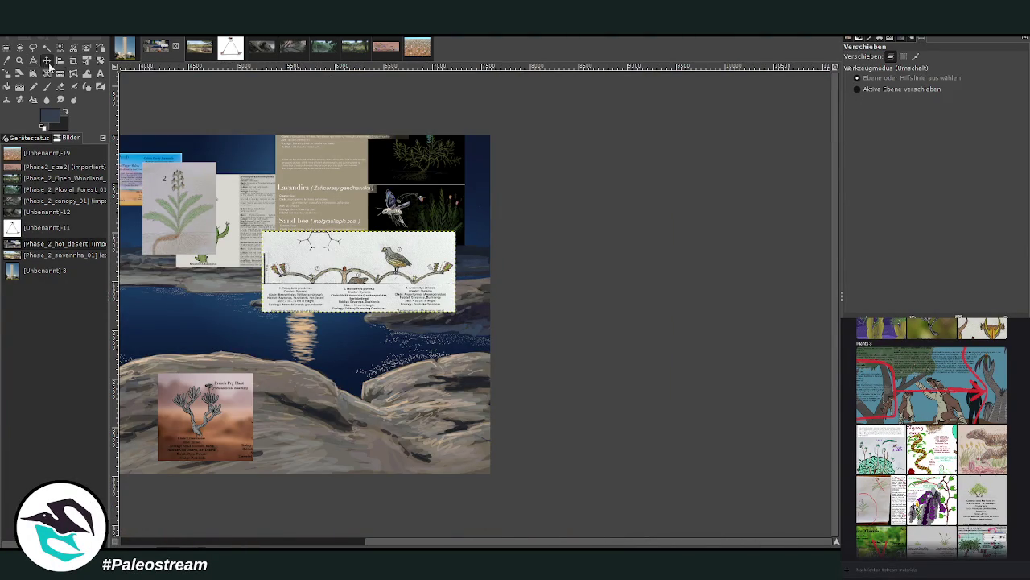
pyautogui.moveTo(287, 266); pyautogui.dragTo(258, 265)
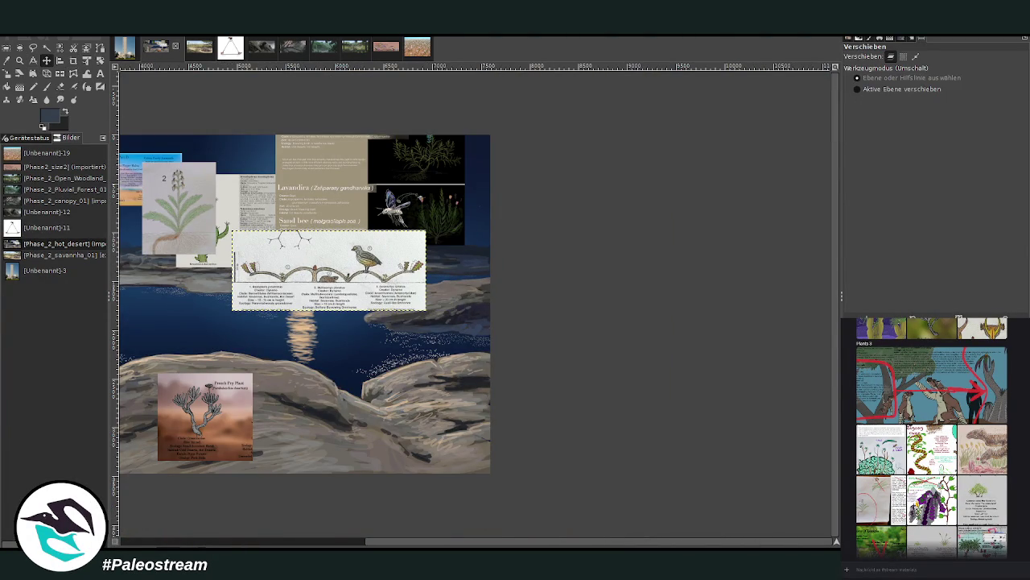
# Sample grey tones from the rocks and move the French Fry Plant card to the top right
pyautogui.click(19, 60)
pyautogui.click(437, 447)
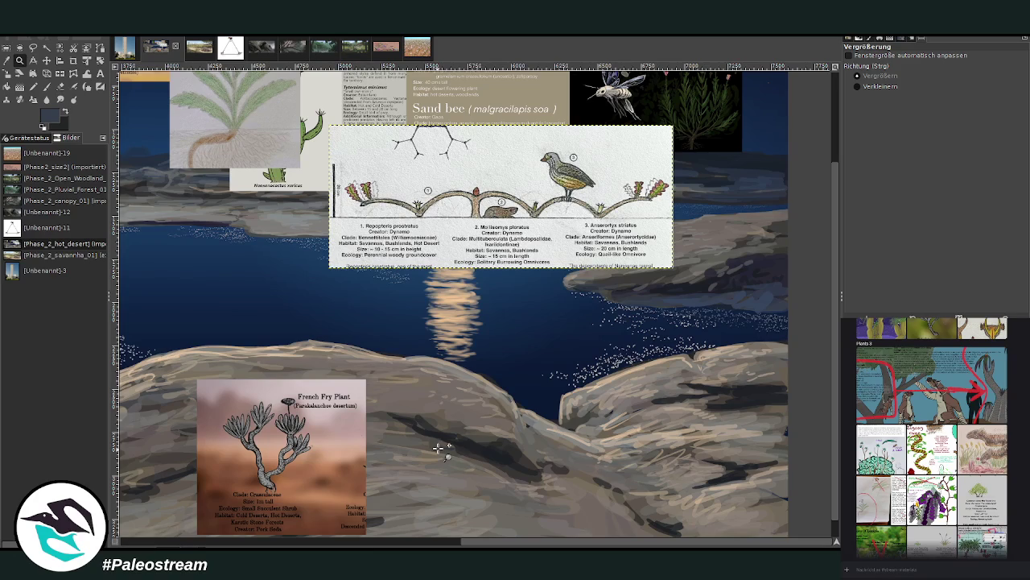
pyautogui.click(47, 86)
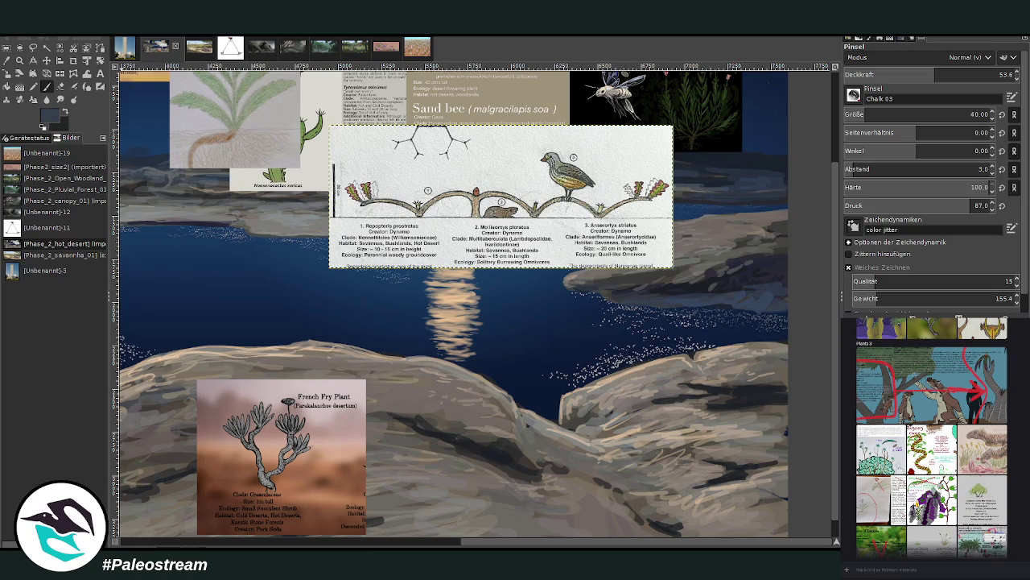
pyautogui.keyDown('ctrl'); pyautogui.click(770, 295); pyautogui.keyUp('ctrl')
pyautogui.keyDown('ctrl'); pyautogui.click(690, 279); pyautogui.keyUp('ctrl')
pyautogui.keyDown('ctrl'); pyautogui.click(690, 276); pyautogui.keyUp('ctrl')
pyautogui.keyDown('ctrl'); pyautogui.click(689, 278); pyautogui.keyUp('ctrl')
pyautogui.click(46, 61)
pyautogui.moveTo(294, 401); pyautogui.dragTo(750, 101)
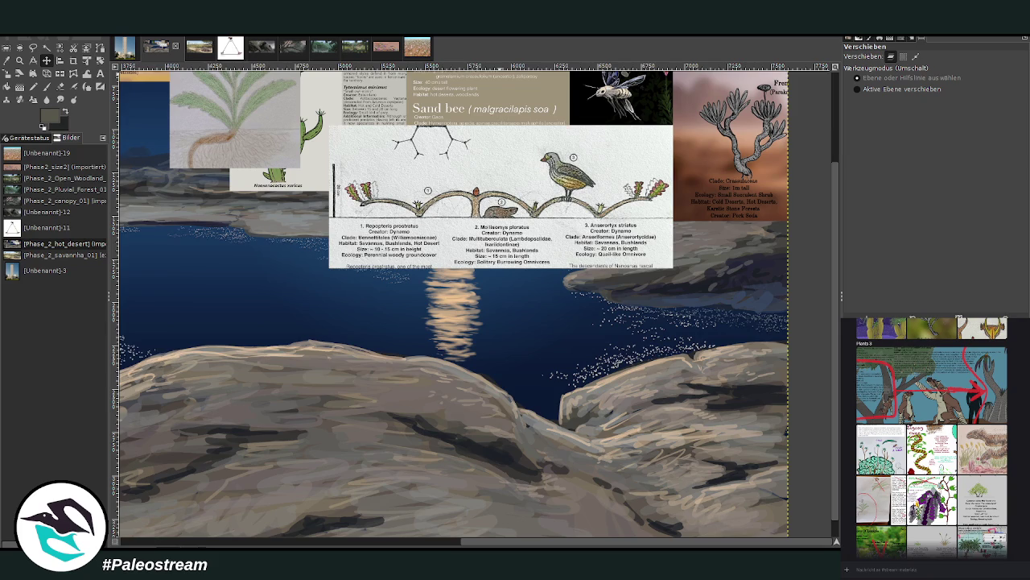
# Set the brush to size 76 and opacity 79.2, then paint curved shrub branches on the ridge
pyautogui.click(46, 86)
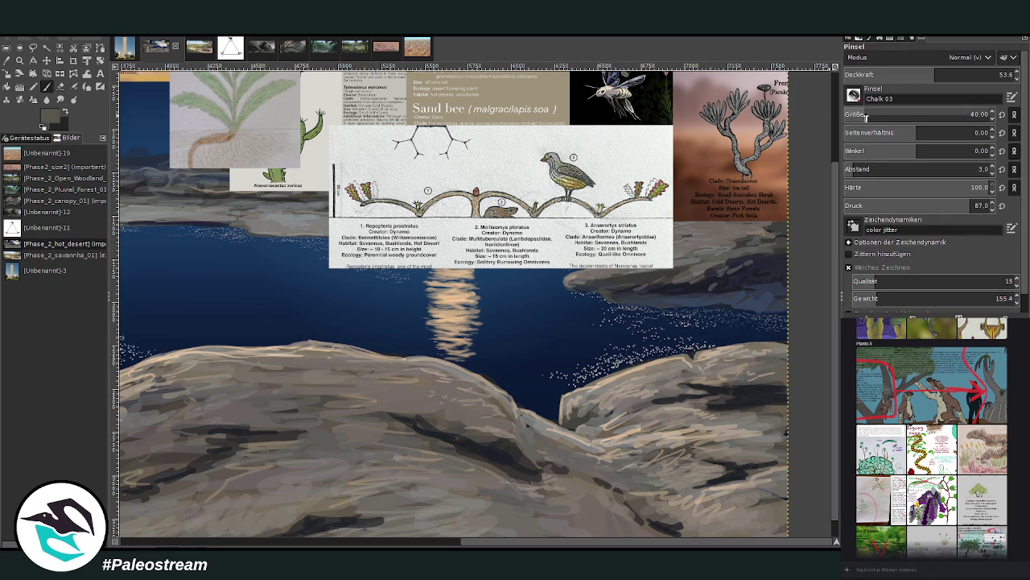
pyautogui.click(932, 73)
pyautogui.write('58')
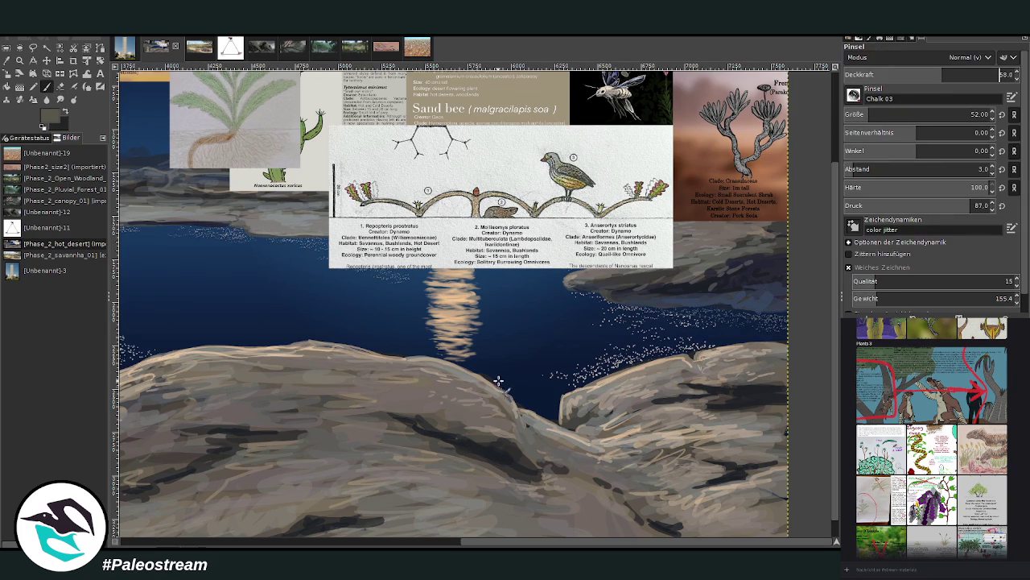
pyautogui.press('Return')
pyautogui.click(926, 115)
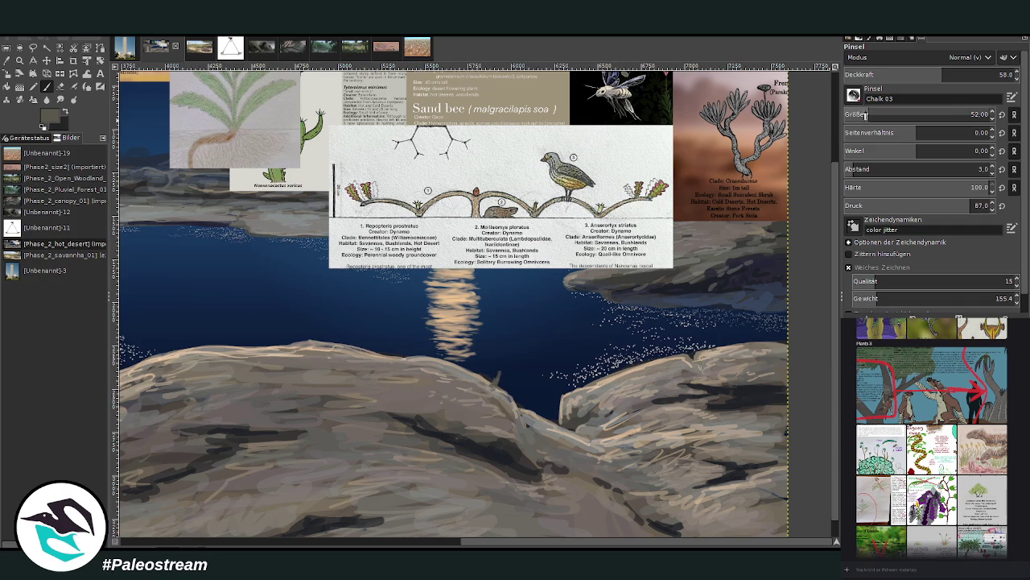
pyautogui.click(982, 74)
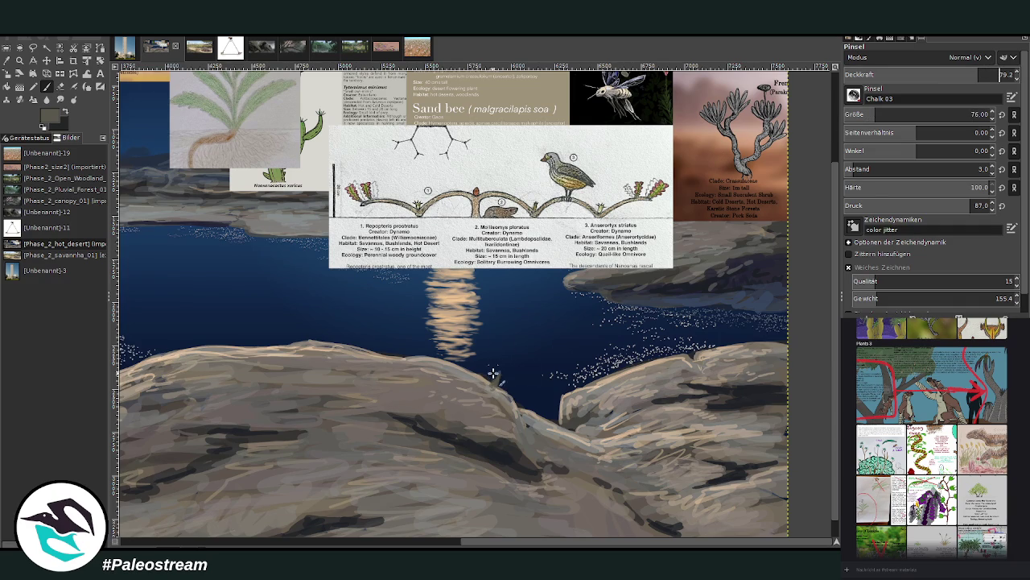
pyautogui.moveTo(493, 373)
pyautogui.mouseDown()
pyautogui.moveTo(450, 365)
pyautogui.moveTo(530, 415)
pyautogui.mouseUp()
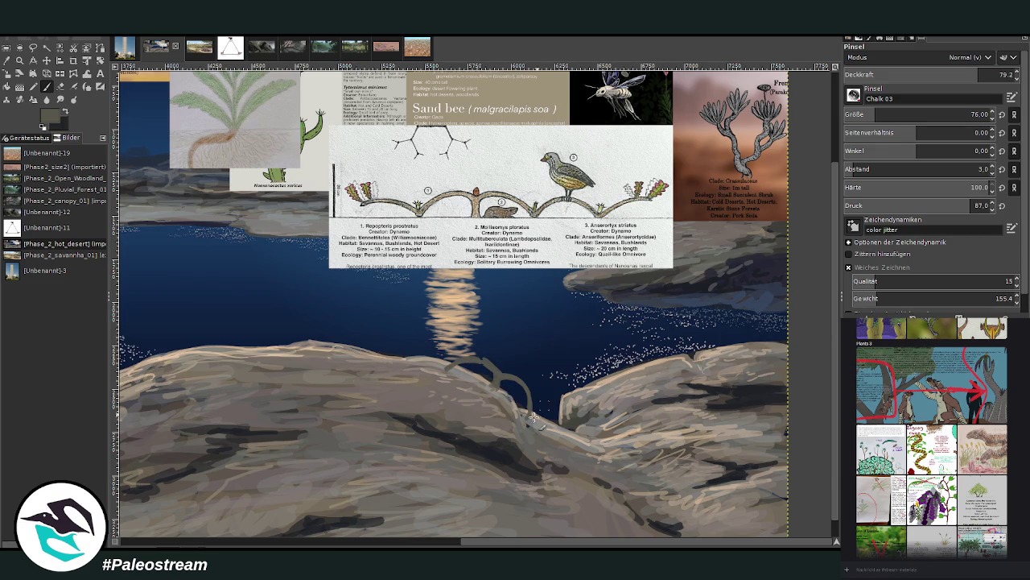
pyautogui.moveTo(550, 424)
pyautogui.mouseDown()
pyautogui.moveTo(562, 441)
pyautogui.moveTo(516, 433)
pyautogui.moveTo(564, 466)
pyautogui.mouseUp()
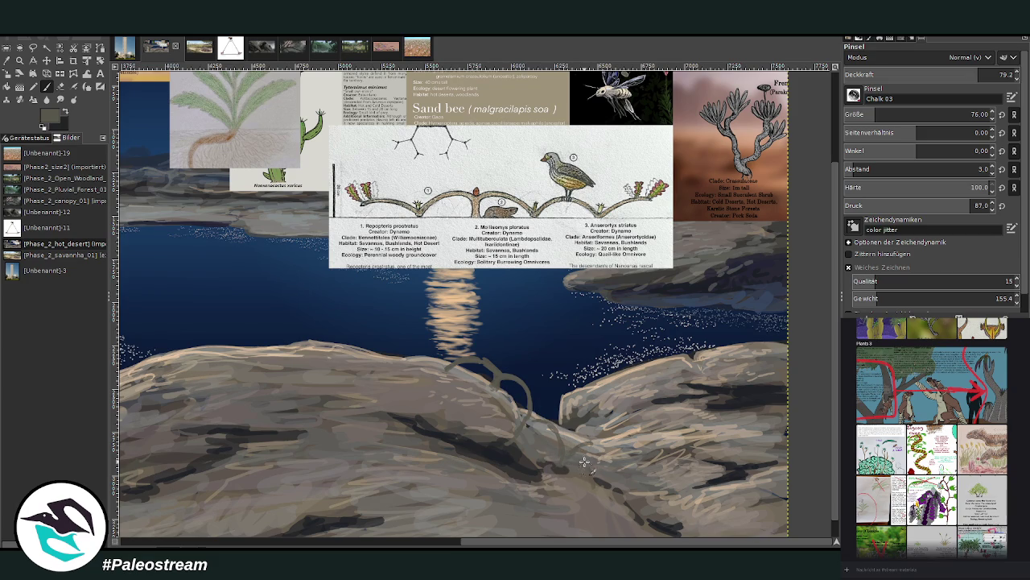
# Add curly shrub loops and small curved strokes along the rock ridge
pyautogui.moveTo(589, 441); pyautogui.dragTo(609, 473)
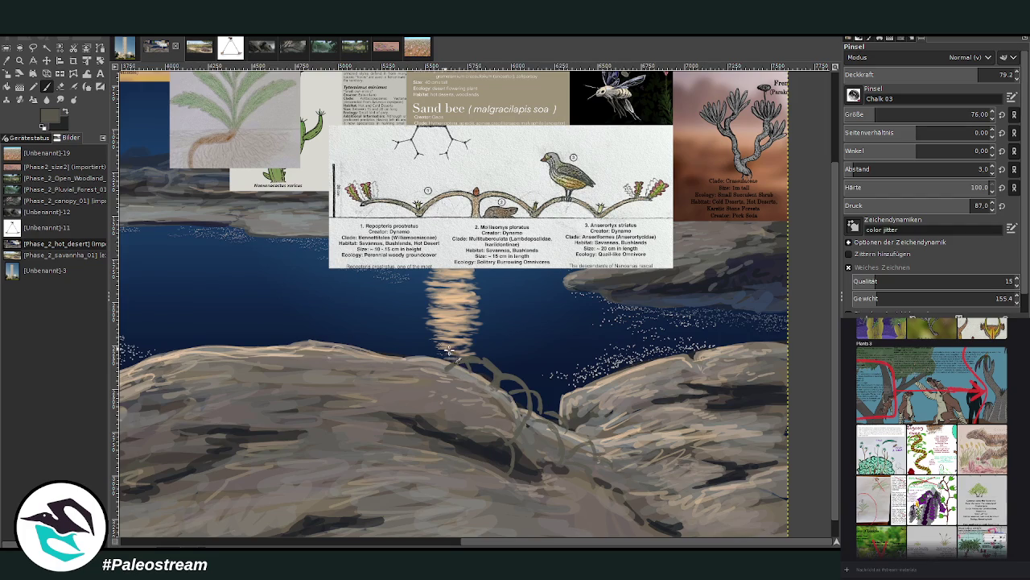
pyautogui.moveTo(411, 352); pyautogui.dragTo(344, 343)
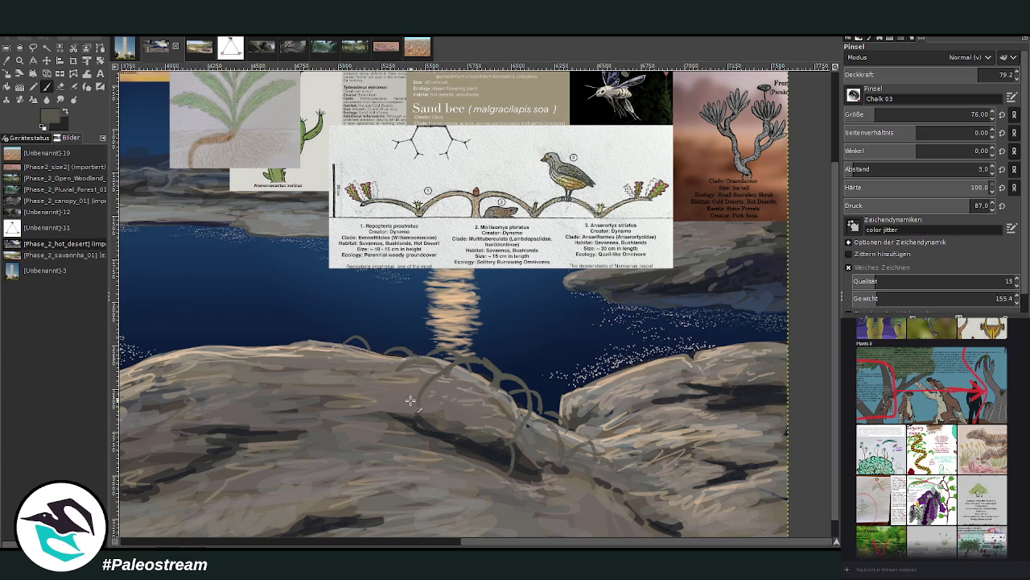
pyautogui.moveTo(430, 430); pyautogui.dragTo(426, 410)
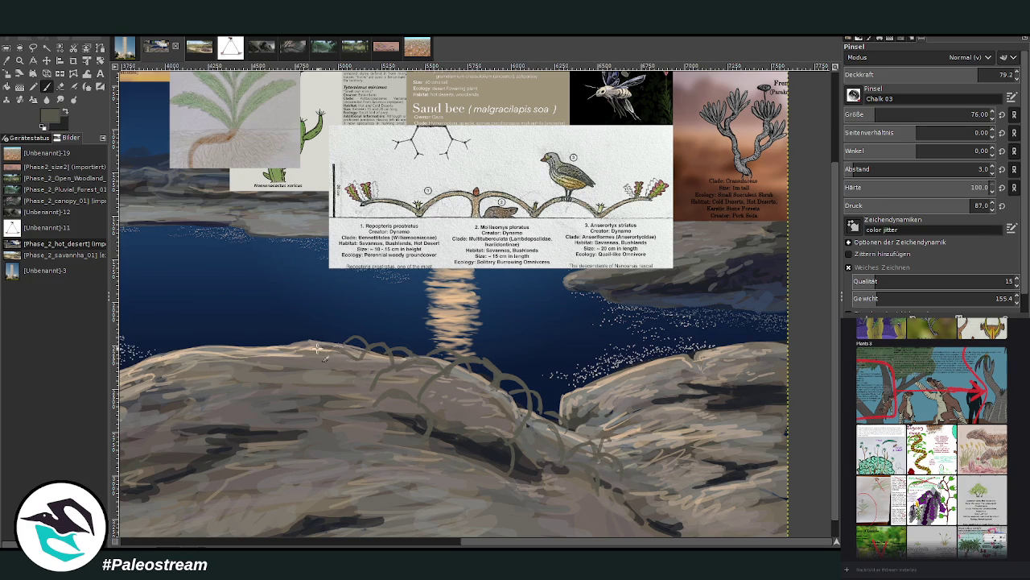
pyautogui.moveTo(323, 329); pyautogui.dragTo(338, 347)
# Zoom in closely on the shrub and rocks and sample a lighter grey from the rock
pyautogui.keyDown('ctrl'); pyautogui.scroll(-3, 354, 338); pyautogui.keyUp('ctrl')
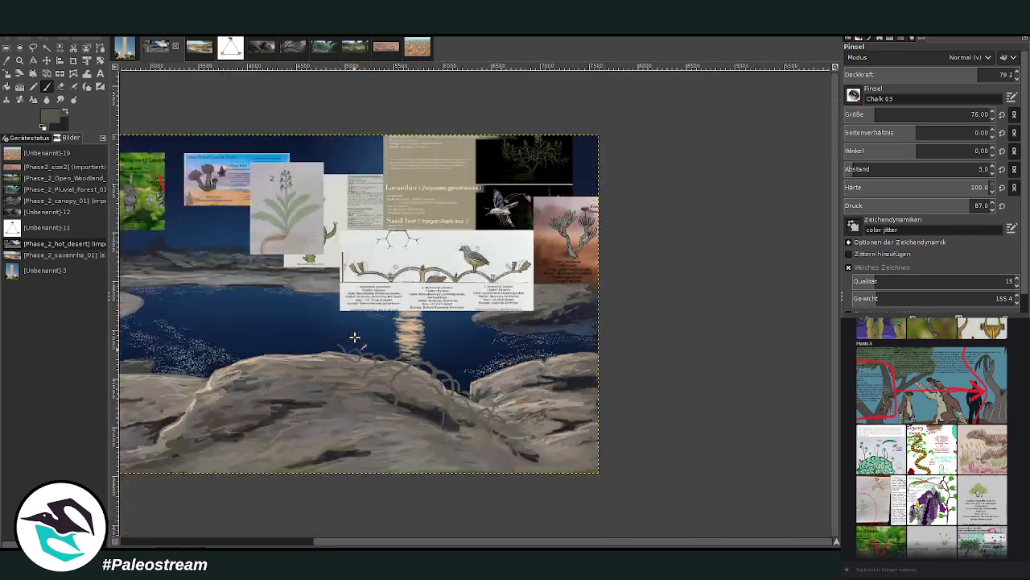
pyautogui.click(20, 60)
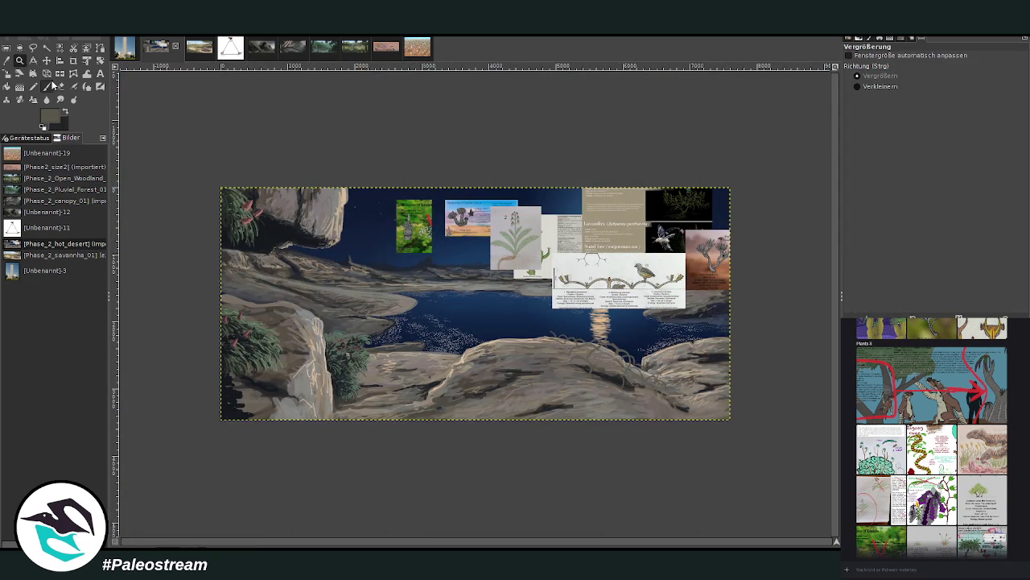
pyautogui.moveTo(617, 252); pyautogui.dragTo(536, 336)
pyautogui.moveTo(382, 182); pyautogui.dragTo(577, 409)
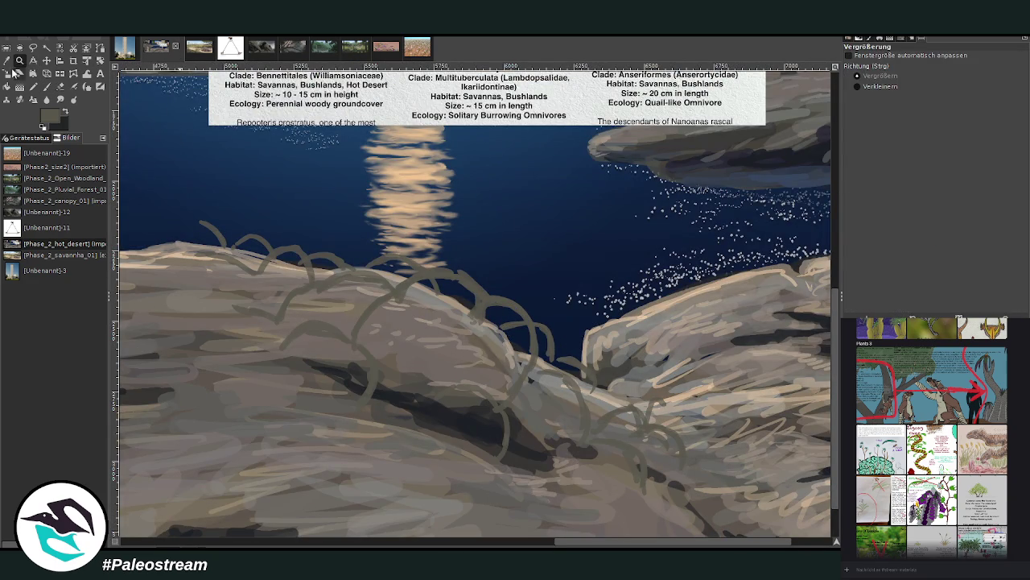
pyautogui.click(6, 60)
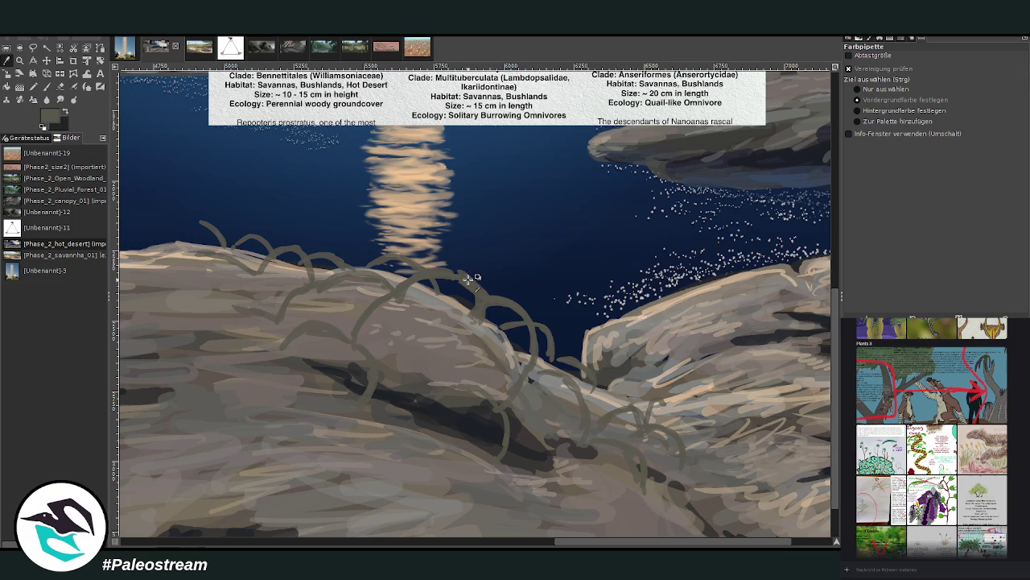
pyautogui.click(45, 86)
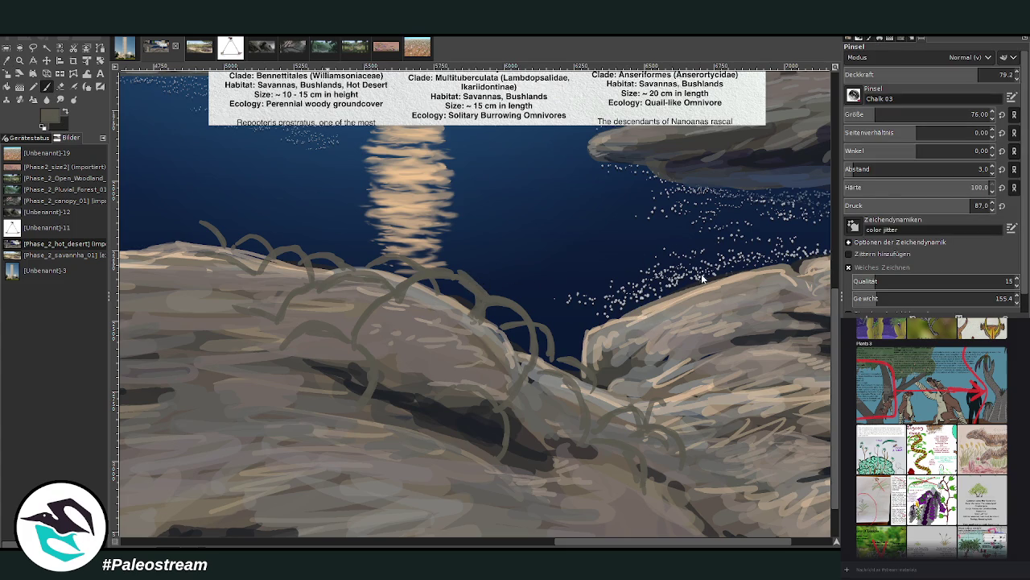
pyautogui.keyDown('ctrl'); pyautogui.click(724, 272); pyautogui.keyUp('ctrl')
# With the chalk brush at size 57, paint grey looping stems along the rock edge
pyautogui.press('[')
pyautogui.press('[')
pyautogui.press('[')
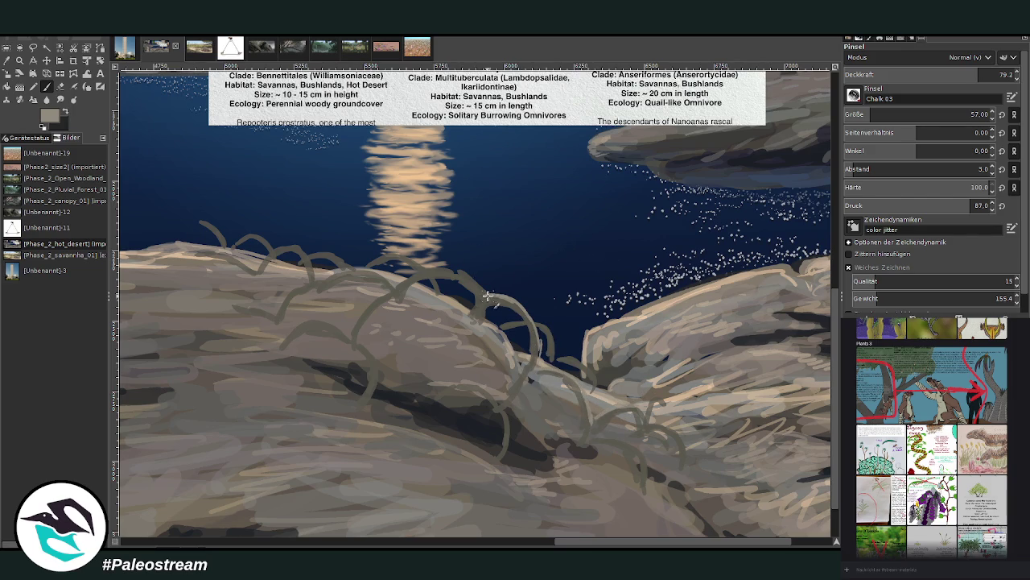
pyautogui.moveTo(487, 296)
pyautogui.mouseDown()
pyautogui.moveTo(392, 287)
pyautogui.moveTo(472, 300)
pyautogui.mouseUp()
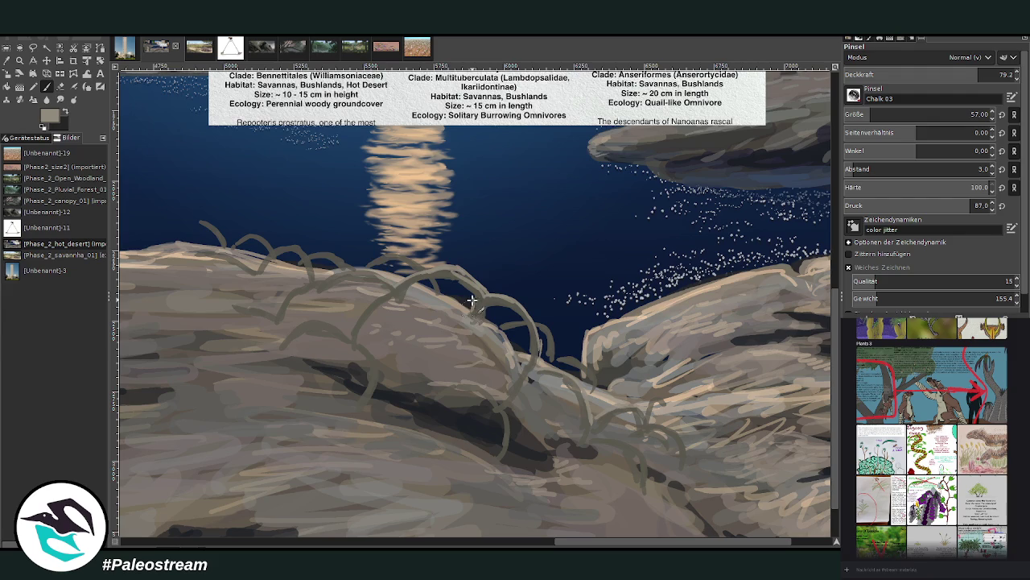
pyautogui.moveTo(354, 270); pyautogui.dragTo(246, 266)
pyautogui.moveTo(274, 312)
pyautogui.mouseDown()
pyautogui.moveTo(354, 321)
pyautogui.moveTo(374, 391)
pyautogui.mouseUp()
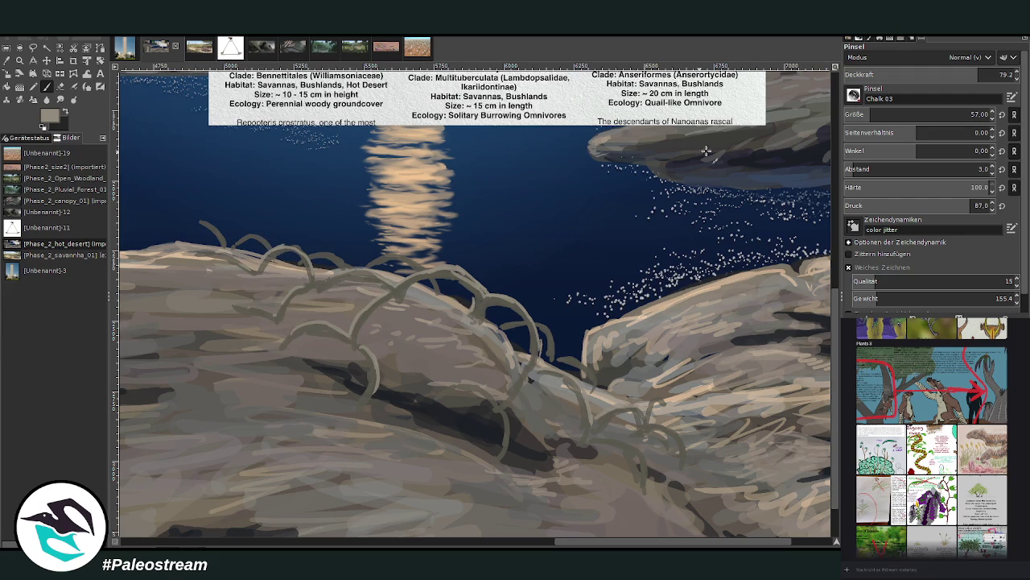
# At opacity 87.4 and size 29, paint thinner grey arches along the rock edge toward the water
pyautogui.click(979, 74)
pyautogui.click(971, 114)
pyautogui.moveTo(230, 241)
pyautogui.mouseDown()
pyautogui.moveTo(412, 263)
pyautogui.moveTo(435, 278)
pyautogui.mouseUp()
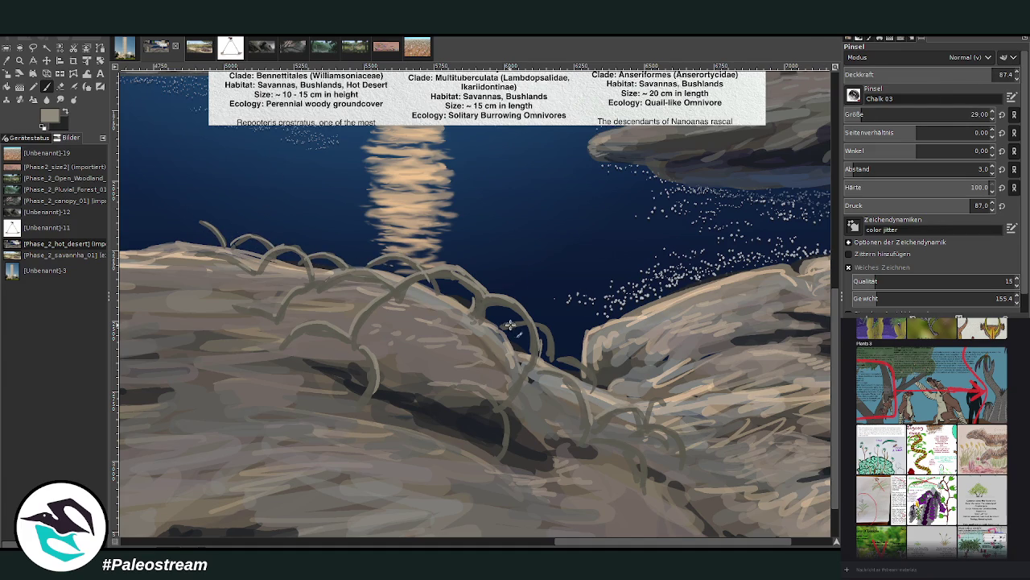
pyautogui.moveTo(509, 325)
pyautogui.mouseDown()
pyautogui.moveTo(535, 325)
pyautogui.moveTo(694, 457)
pyautogui.mouseUp()
pyautogui.moveTo(593, 434)
pyautogui.mouseDown()
pyautogui.moveTo(640, 446)
pyautogui.moveTo(649, 481)
pyautogui.mouseUp()
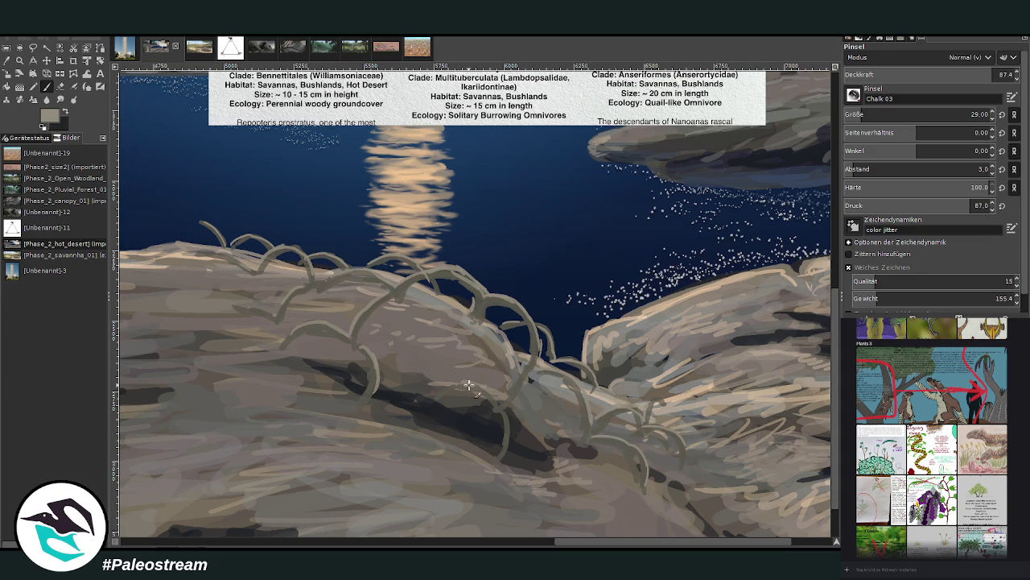
pyautogui.moveTo(509, 396); pyautogui.dragTo(532, 338)
pyautogui.moveTo(489, 295)
pyautogui.mouseDown()
pyautogui.moveTo(532, 315)
pyautogui.moveTo(532, 344)
pyautogui.mouseUp()
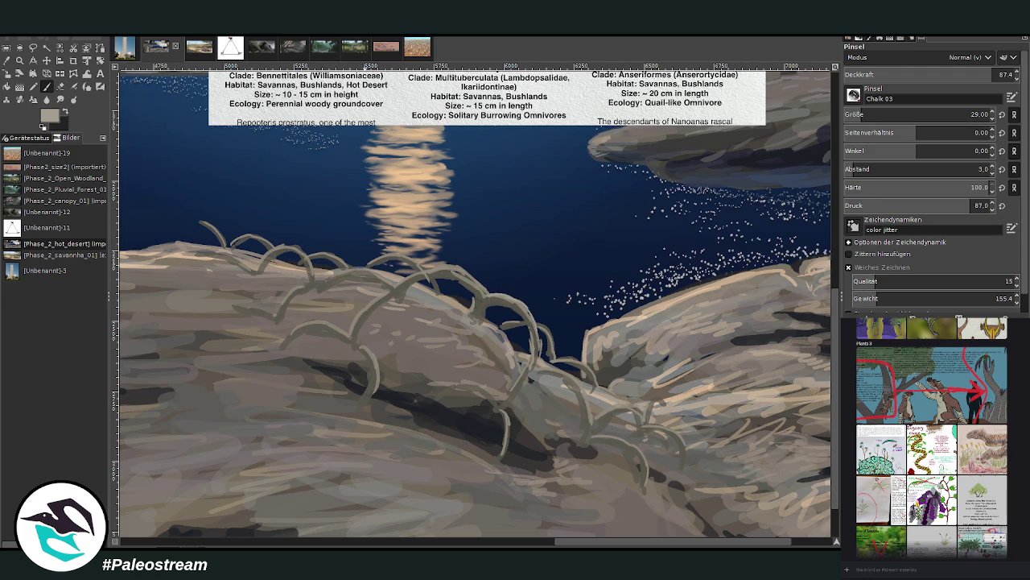
# Sample a darker grey from the rock edge and paint a curved grass blade over the rock
pyautogui.press('o')
pyautogui.click(481, 300)
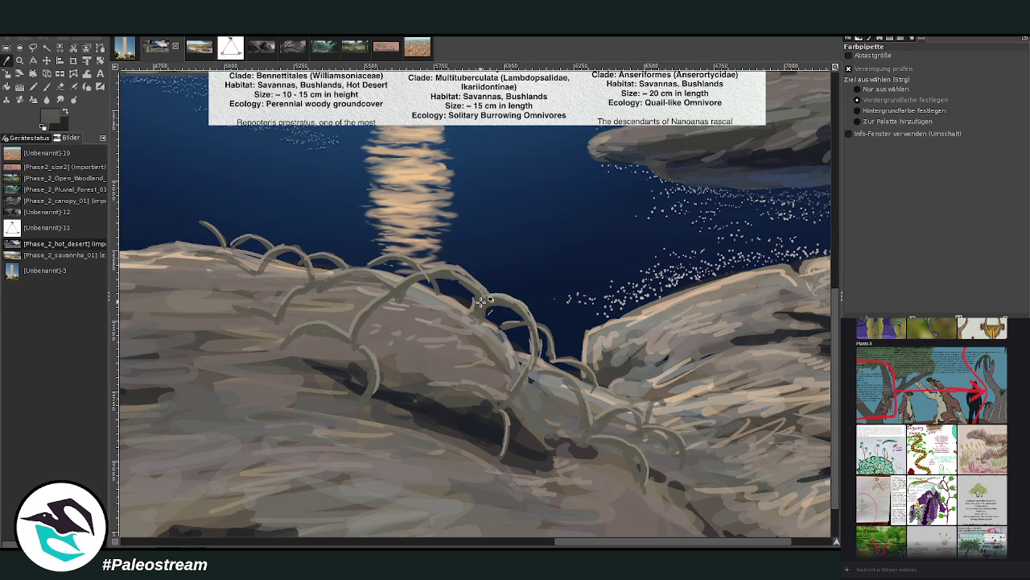
pyautogui.click(690, 292)
pyautogui.press('p')
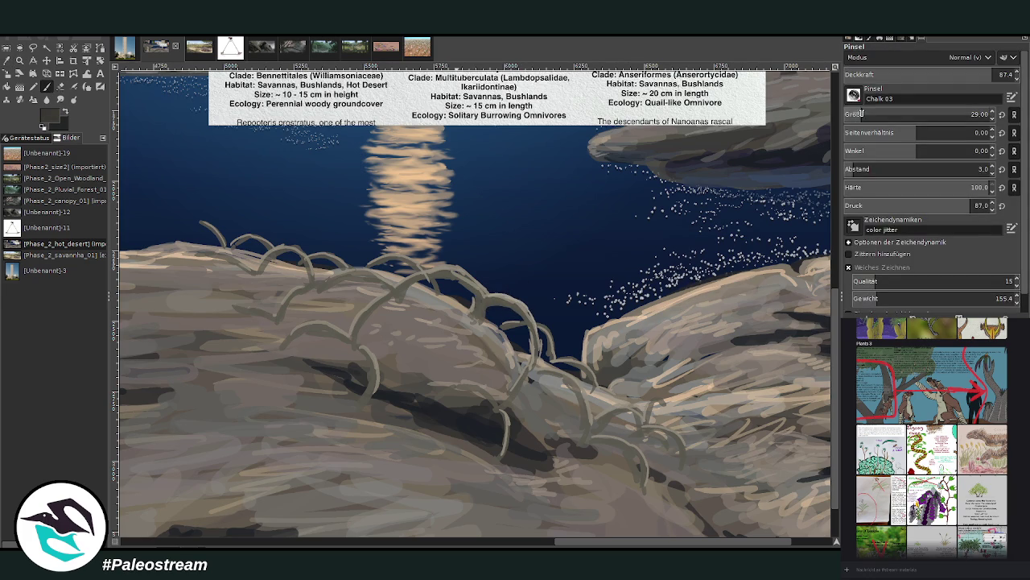
pyautogui.moveTo(477, 300); pyautogui.dragTo(398, 289)
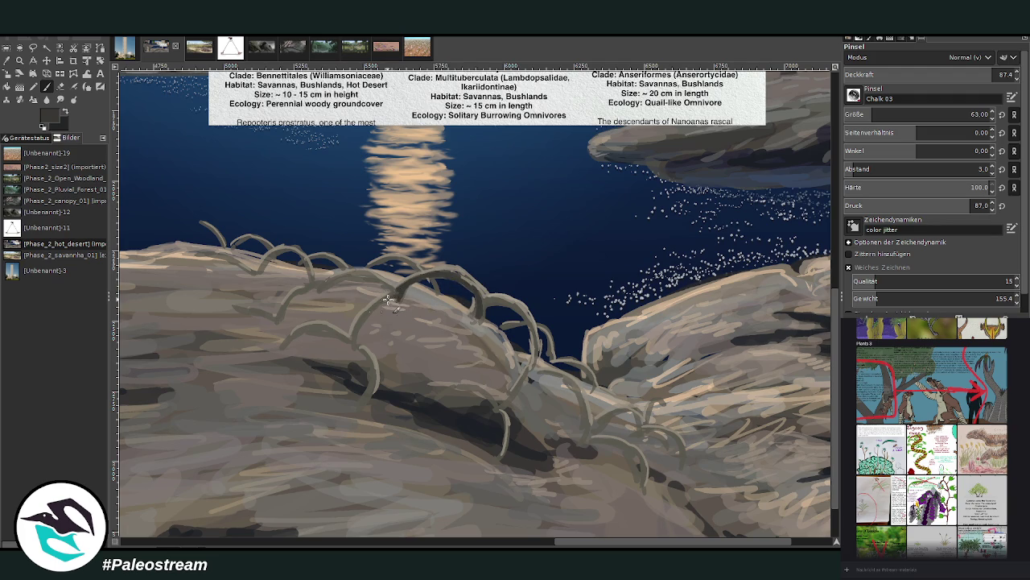
# At 59.9 opacity, paint grass arches across the left and right rock, undoing the last stroke
pyautogui.click(946, 74)
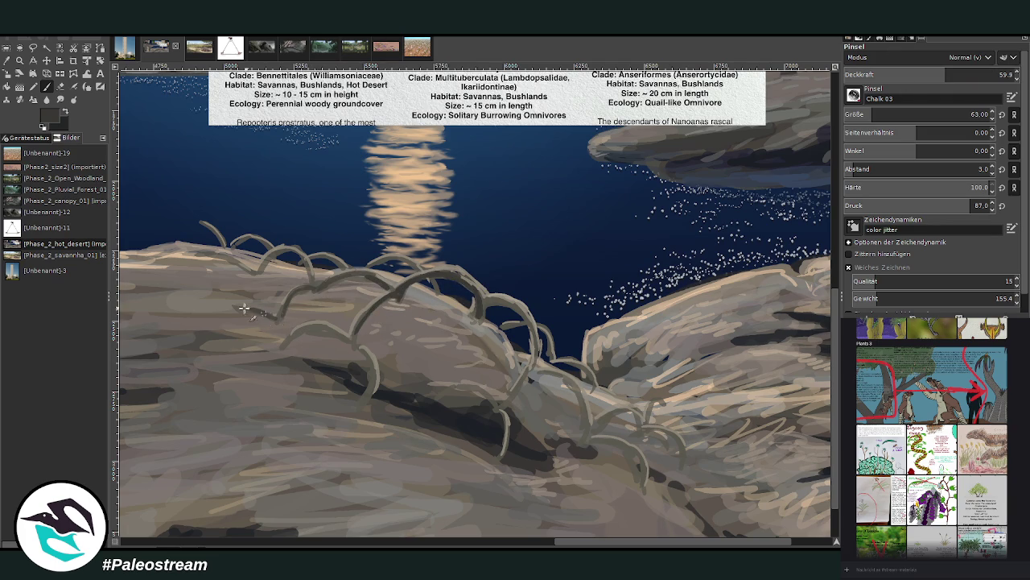
pyautogui.moveTo(304, 260)
pyautogui.mouseDown()
pyautogui.moveTo(268, 256)
pyautogui.moveTo(240, 275)
pyautogui.mouseUp()
pyautogui.moveTo(292, 338)
pyautogui.mouseDown()
pyautogui.moveTo(335, 332)
pyautogui.moveTo(374, 402)
pyautogui.mouseUp()
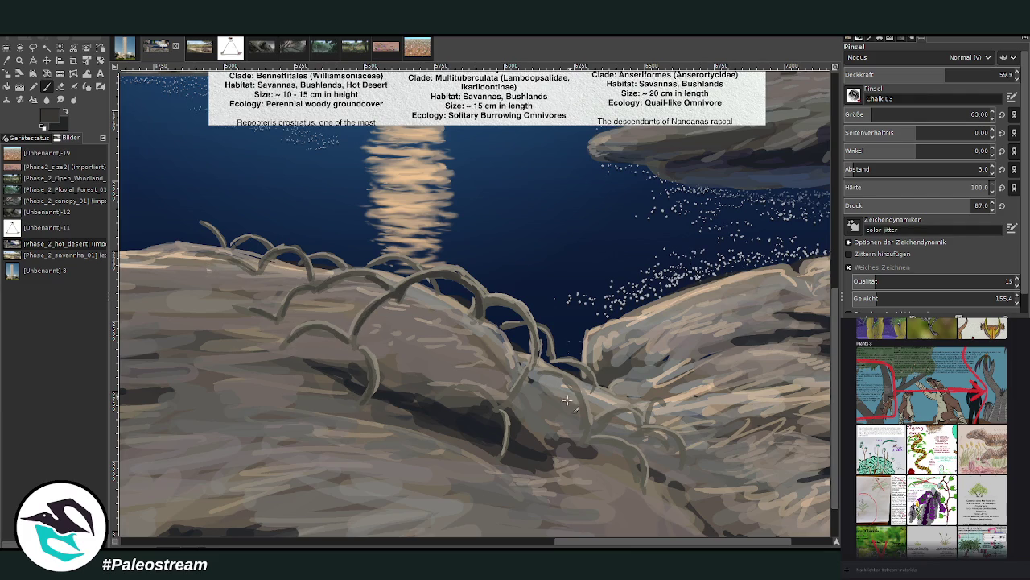
pyautogui.moveTo(496, 405)
pyautogui.mouseDown()
pyautogui.moveTo(532, 366)
pyautogui.moveTo(567, 383)
pyautogui.moveTo(582, 397)
pyautogui.moveTo(588, 443)
pyautogui.moveTo(640, 459)
pyautogui.moveTo(645, 476)
pyautogui.mouseUp()
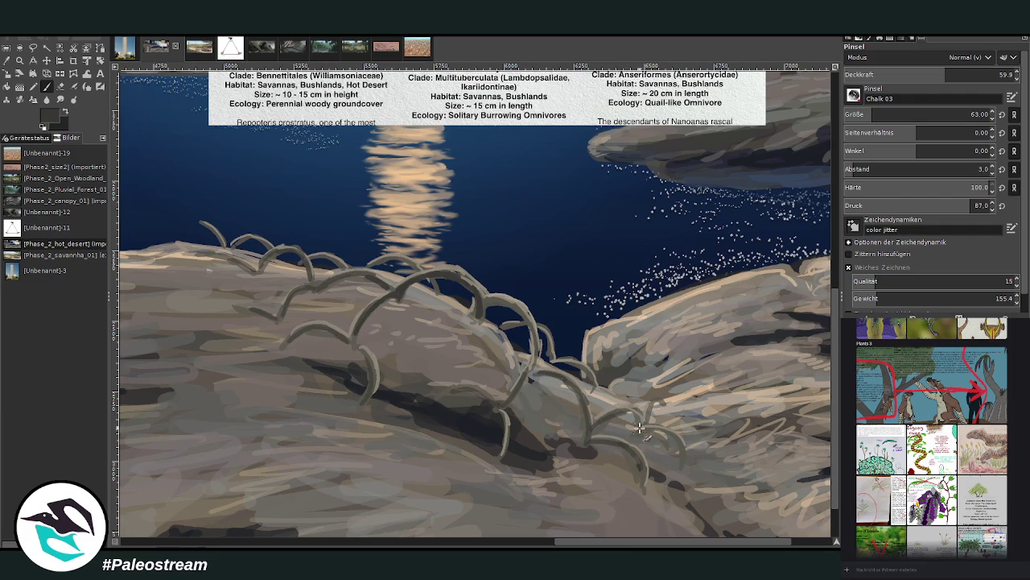
pyautogui.moveTo(635, 422)
pyautogui.mouseDown()
pyautogui.moveTo(648, 439)
pyautogui.moveTo(680, 443)
pyautogui.mouseUp()
pyautogui.moveTo(643, 403); pyautogui.dragTo(660, 428)
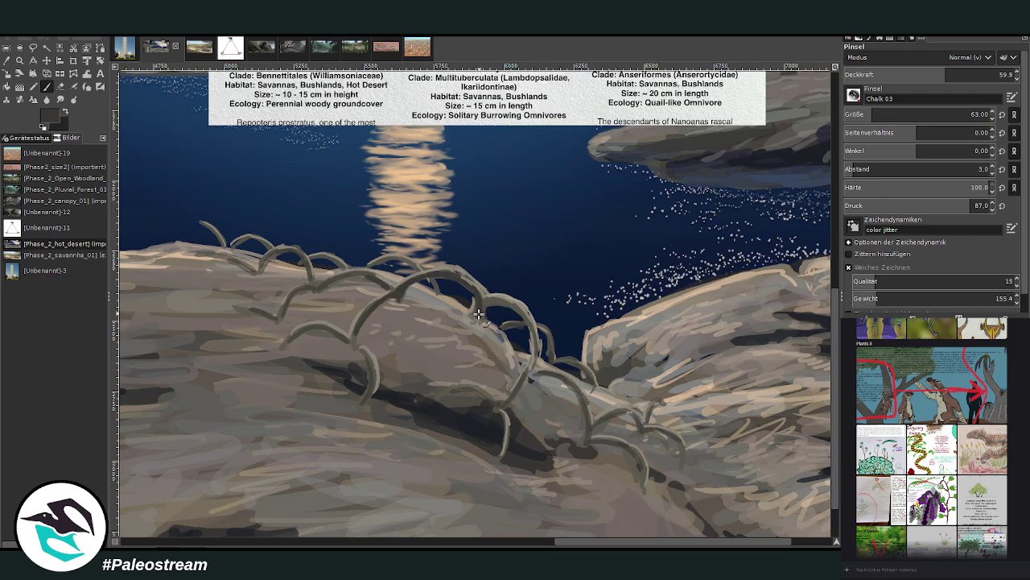
pyautogui.moveTo(477, 322); pyautogui.dragTo(533, 354)
pyautogui.hotkey('ctrl', 'z')
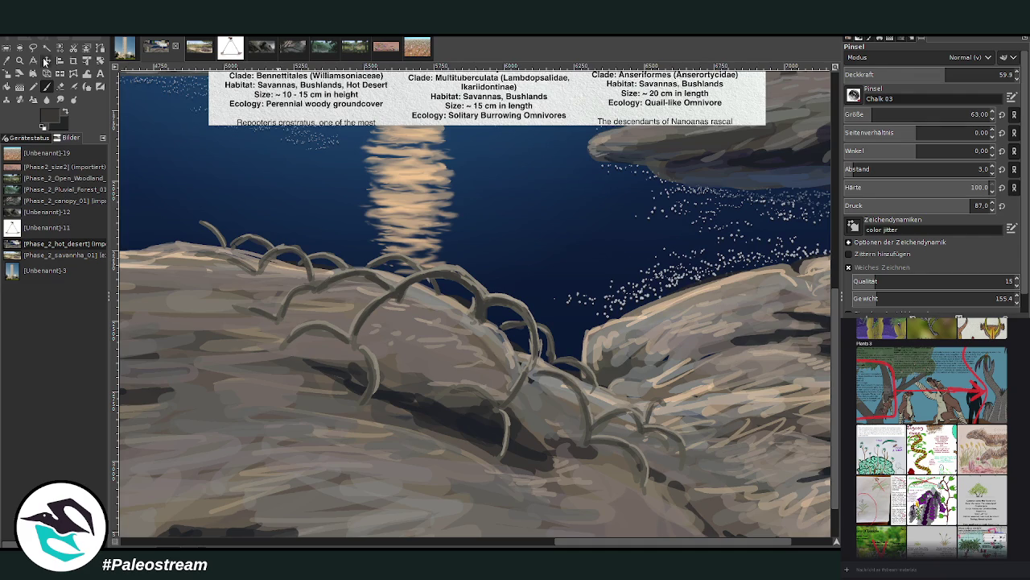
# Set the chalk brush to size 80 and opacity 49.2, then paint soft grey arcs down the rock face
pyautogui.click(45, 62)
pyautogui.click(46, 86)
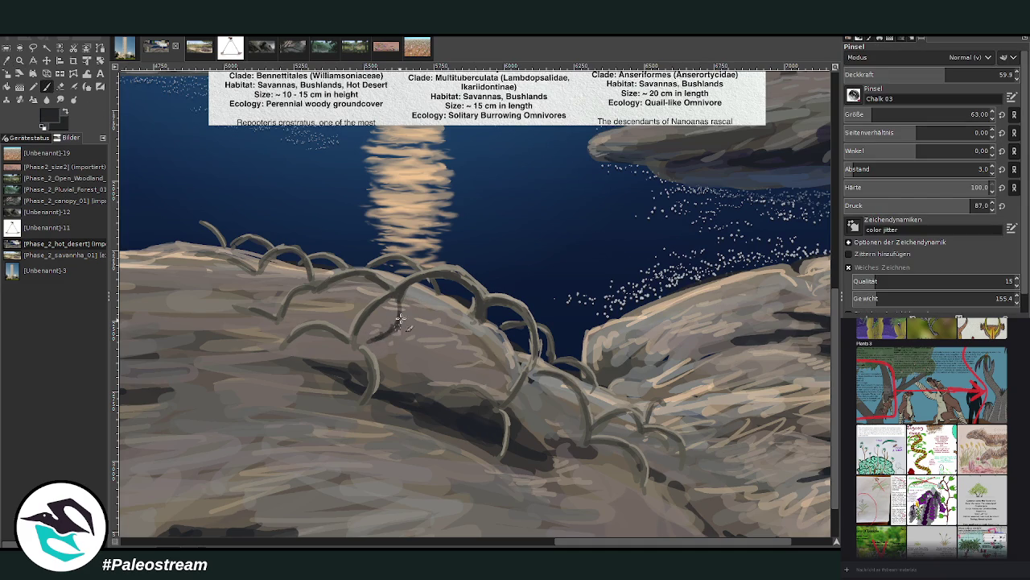
pyautogui.click(876, 114)
pyautogui.moveTo(870, 75); pyautogui.dragTo(861, 78)
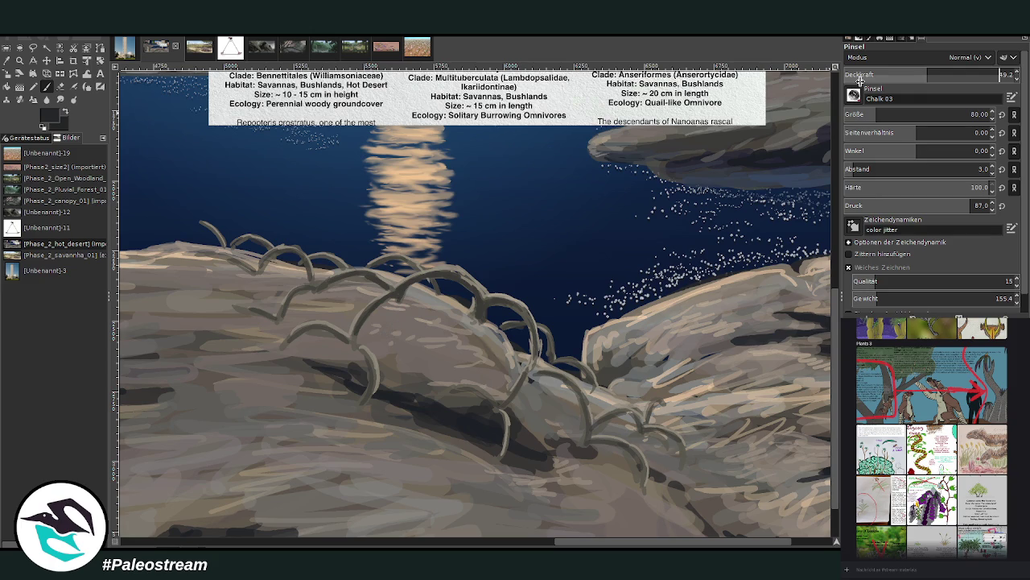
pyautogui.moveTo(345, 352); pyautogui.dragTo(287, 371)
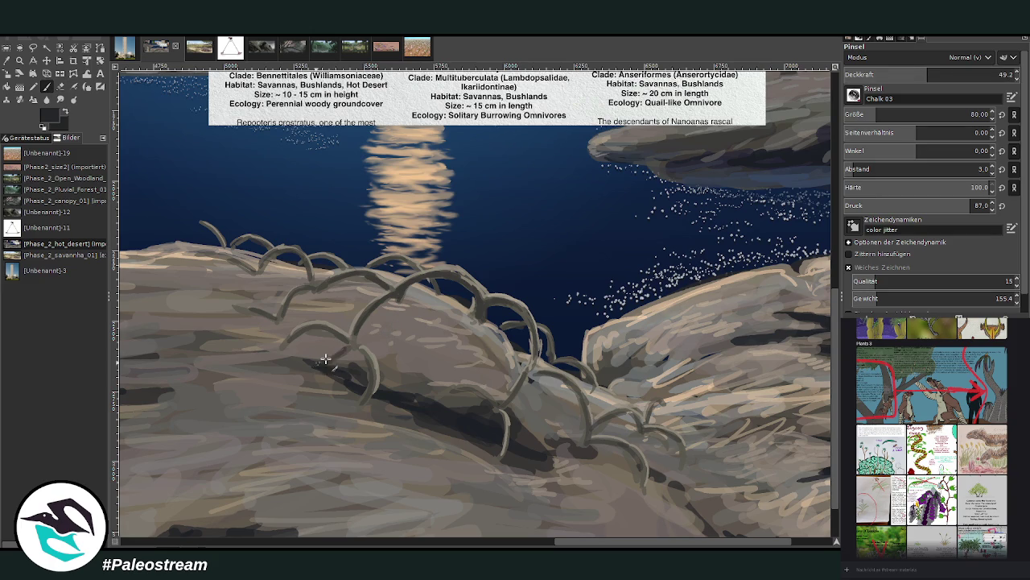
pyautogui.moveTo(356, 348); pyautogui.dragTo(338, 427)
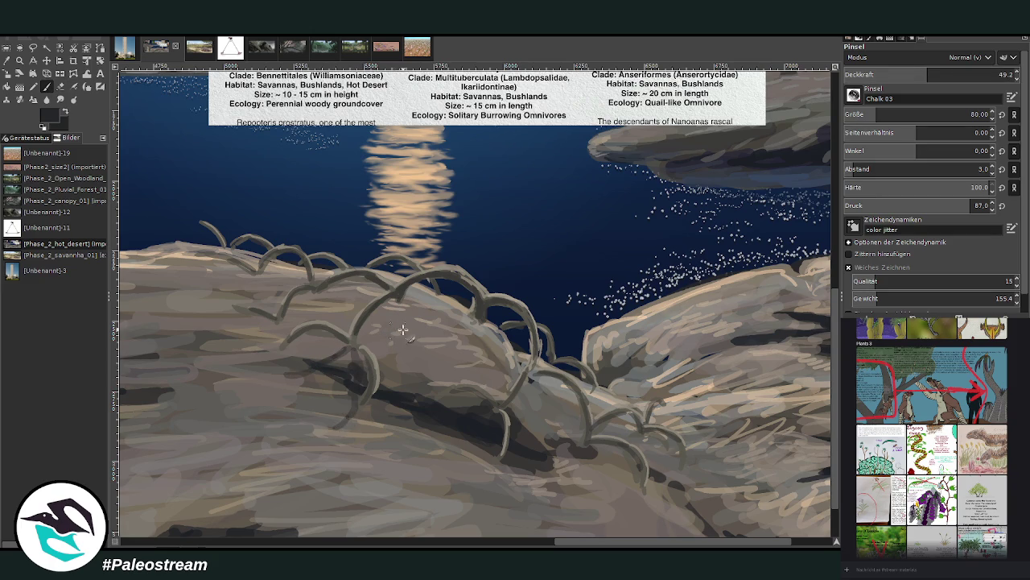
pyautogui.moveTo(378, 338)
pyautogui.mouseDown()
pyautogui.moveTo(475, 322)
pyautogui.moveTo(518, 366)
pyautogui.mouseUp()
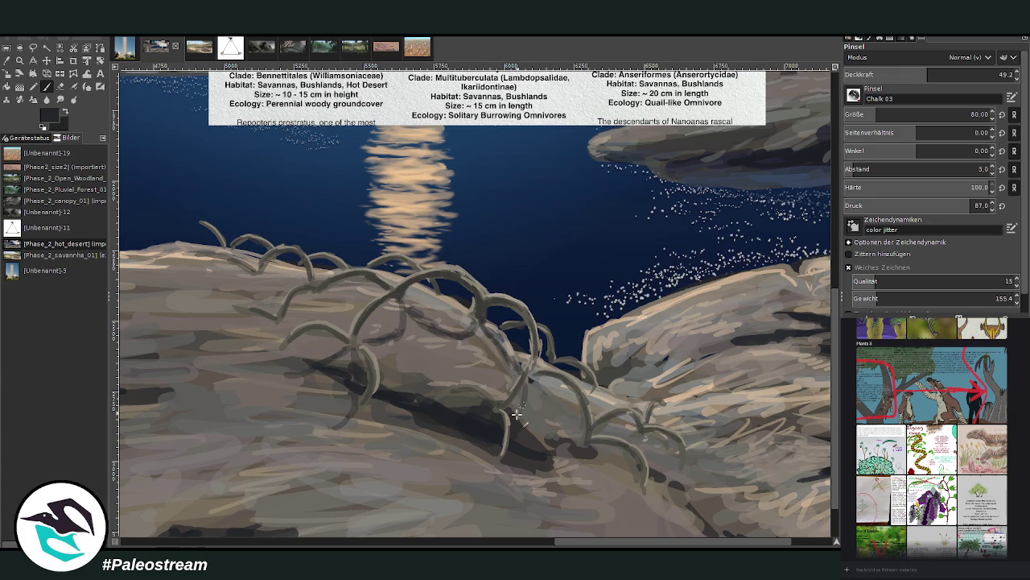
# Add dark shadow loops and strokes beneath the arches and at the shrub's lower right
pyautogui.moveTo(545, 416)
pyautogui.mouseDown()
pyautogui.moveTo(648, 515)
pyautogui.moveTo(583, 451)
pyautogui.mouseUp()
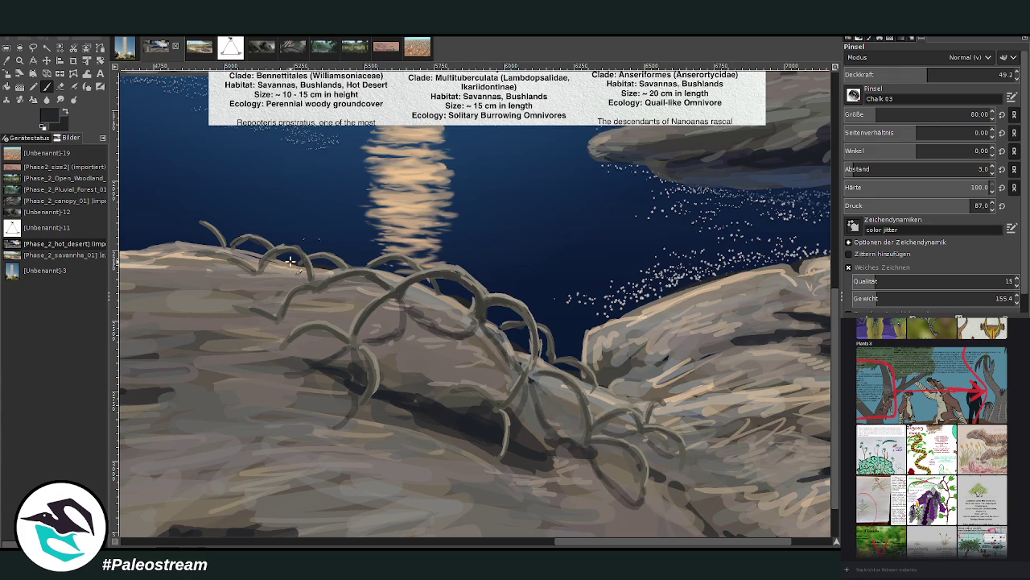
pyautogui.moveTo(232, 268)
pyautogui.mouseDown()
pyautogui.moveTo(237, 285)
pyautogui.moveTo(205, 292)
pyautogui.moveTo(258, 273)
pyautogui.moveTo(307, 279)
pyautogui.moveTo(241, 352)
pyautogui.moveTo(317, 299)
pyautogui.moveTo(395, 299)
pyautogui.moveTo(388, 321)
pyautogui.moveTo(406, 305)
pyautogui.moveTo(483, 326)
pyautogui.moveTo(507, 354)
pyautogui.mouseUp()
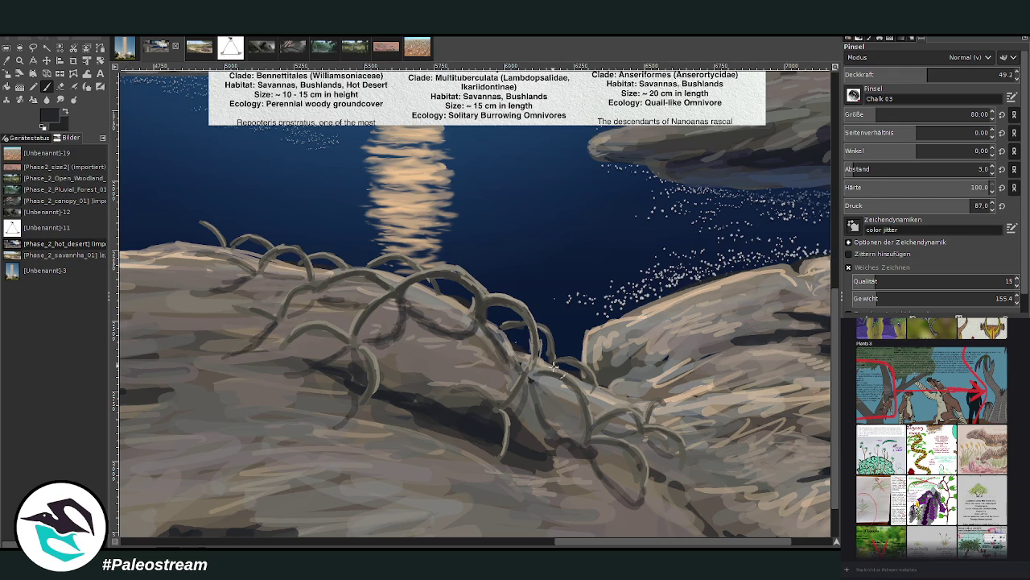
pyautogui.moveTo(597, 387); pyautogui.dragTo(641, 387)
pyautogui.moveTo(642, 433)
pyautogui.mouseDown()
pyautogui.moveTo(588, 439)
pyautogui.moveTo(606, 483)
pyautogui.moveTo(640, 505)
pyautogui.mouseUp()
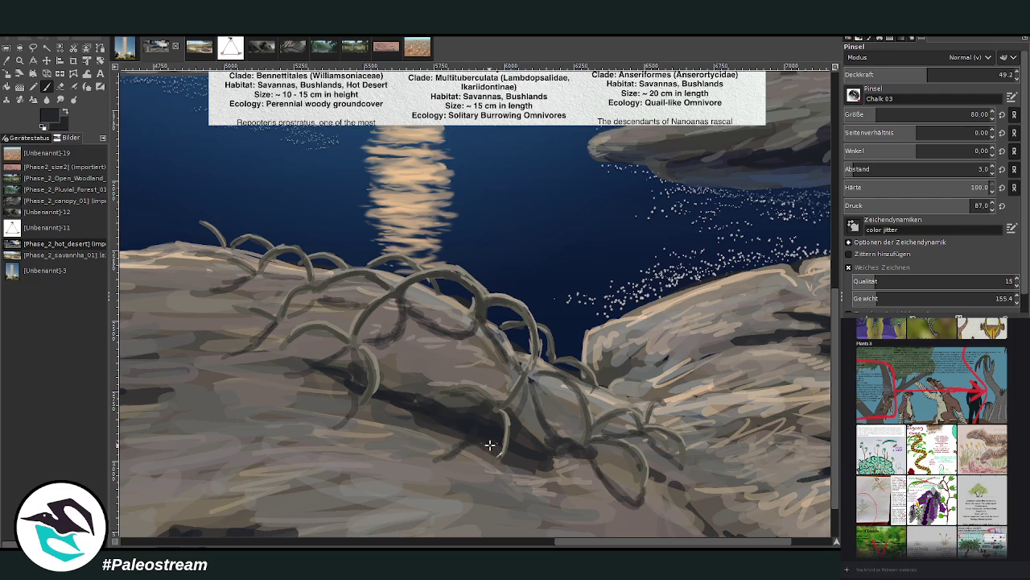
pyautogui.moveTo(492, 451); pyautogui.dragTo(484, 486)
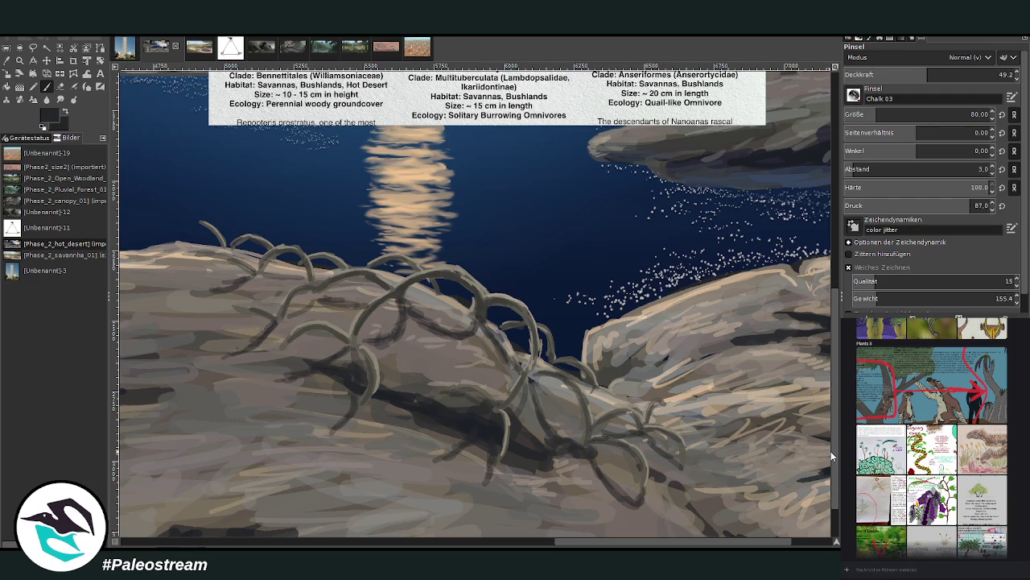
# Zoom out until the whole night lake scene fits in the window
pyautogui.scroll(3, 834, 457)
pyautogui.scroll(-2, 829, 432)
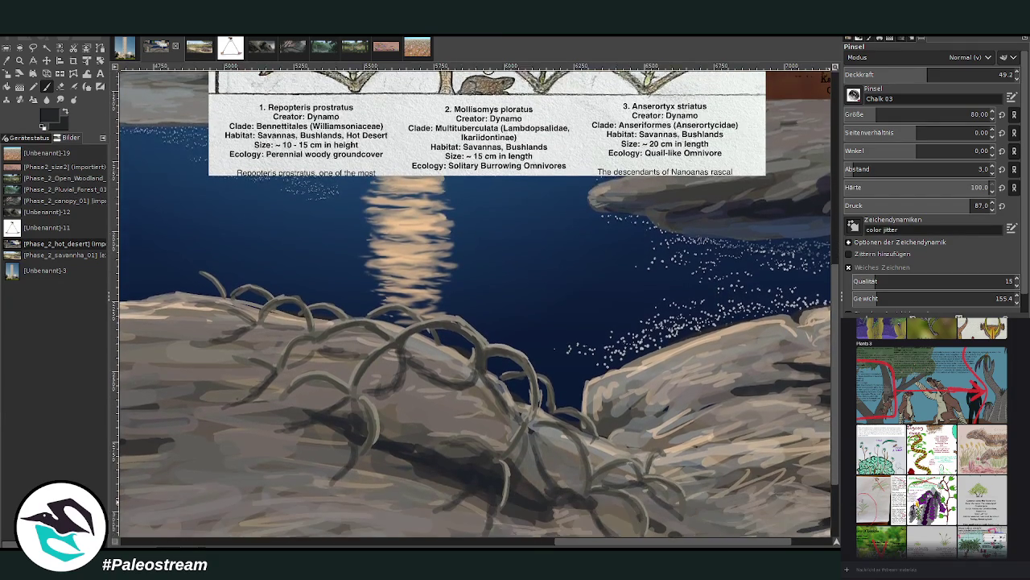
pyautogui.keyDown('ctrl'); pyautogui.scroll(-2, 829, 433); pyautogui.keyUp('ctrl')
pyautogui.keyDown('ctrl'); pyautogui.scroll(-1, 829, 432); pyautogui.keyUp('ctrl')
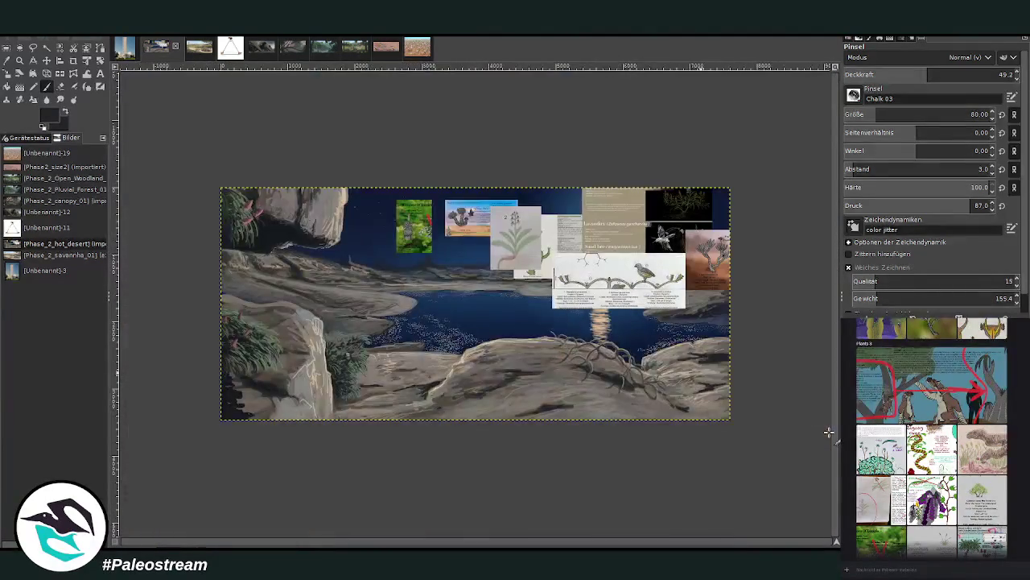
pyautogui.click(21, 60)
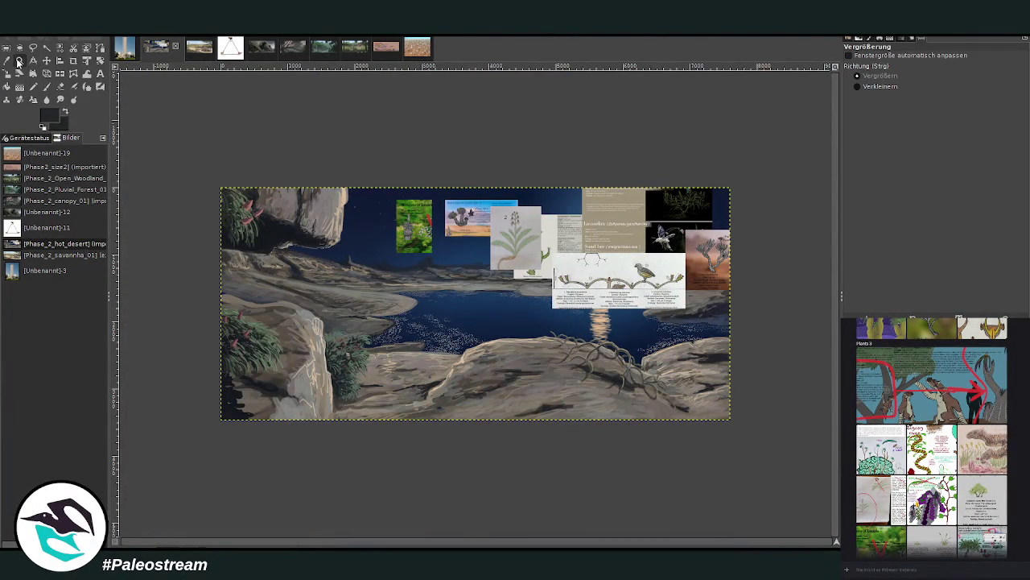
# Zoom in on the central rocks by the lake and set brush opacity to 59.6
pyautogui.moveTo(429, 235); pyautogui.dragTo(617, 439)
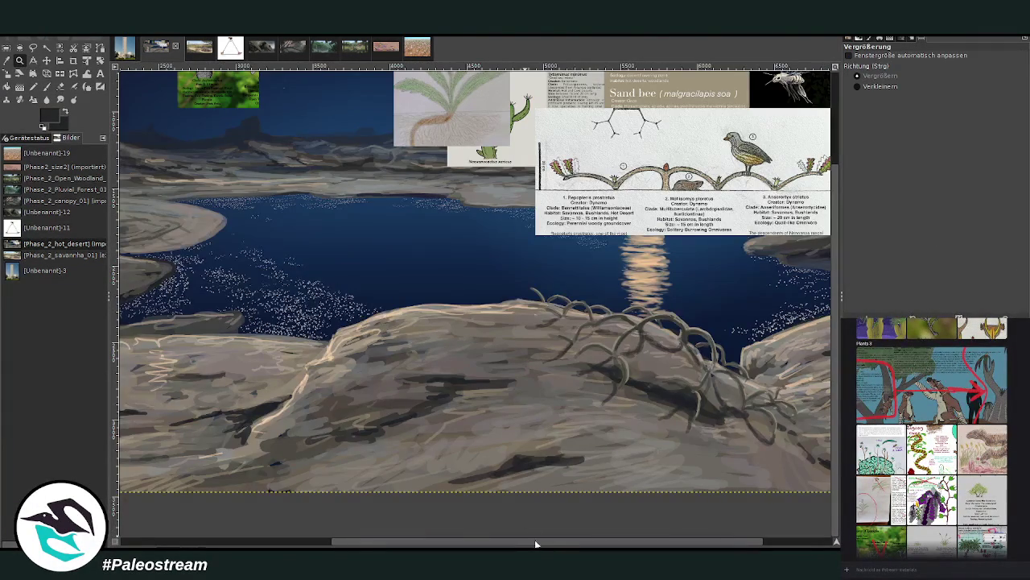
pyautogui.hscroll(2, 534, 539)
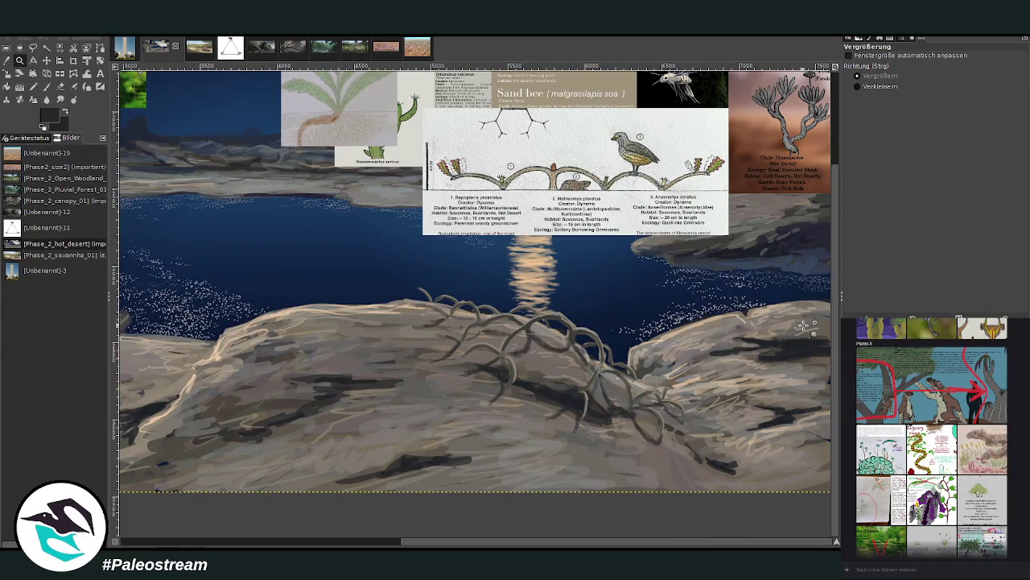
pyautogui.moveTo(406, 132); pyautogui.dragTo(626, 465)
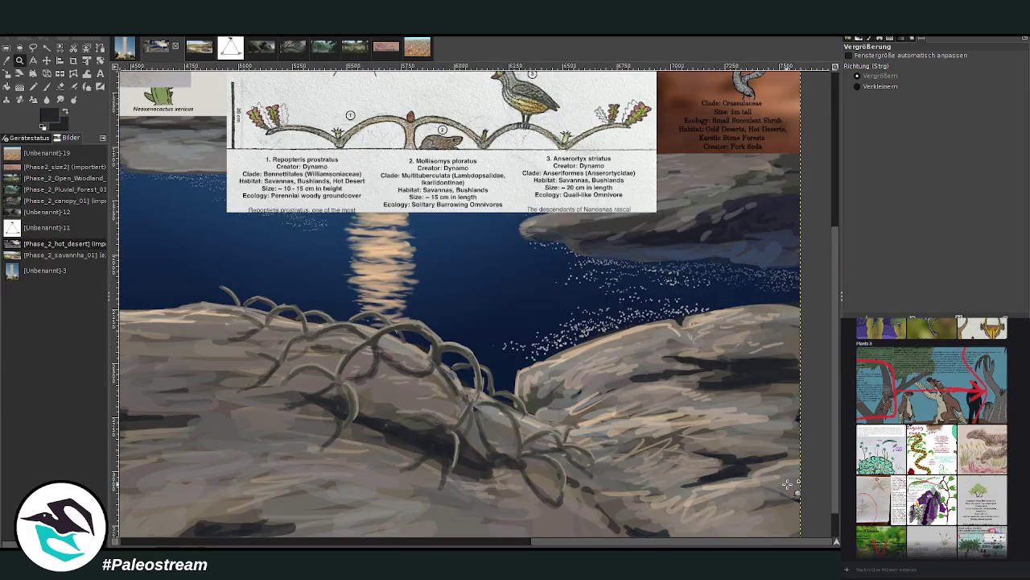
pyautogui.click(6, 60)
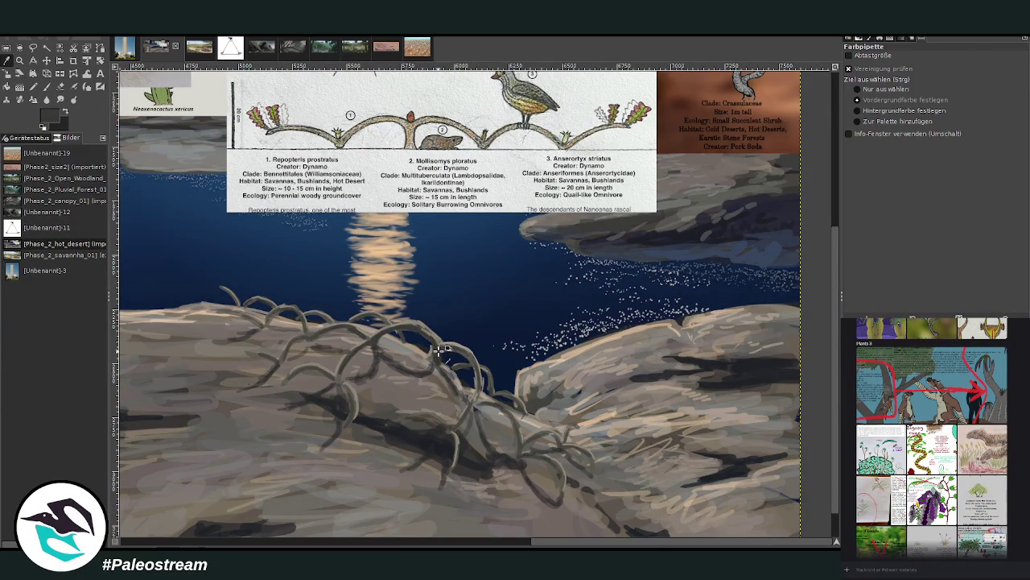
pyautogui.click(46, 86)
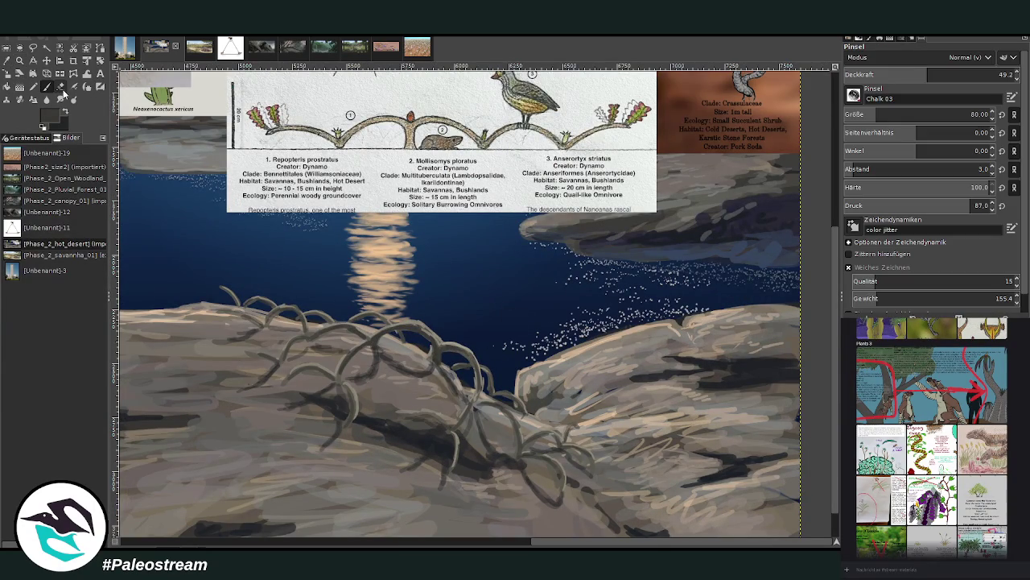
pyautogui.click(946, 73)
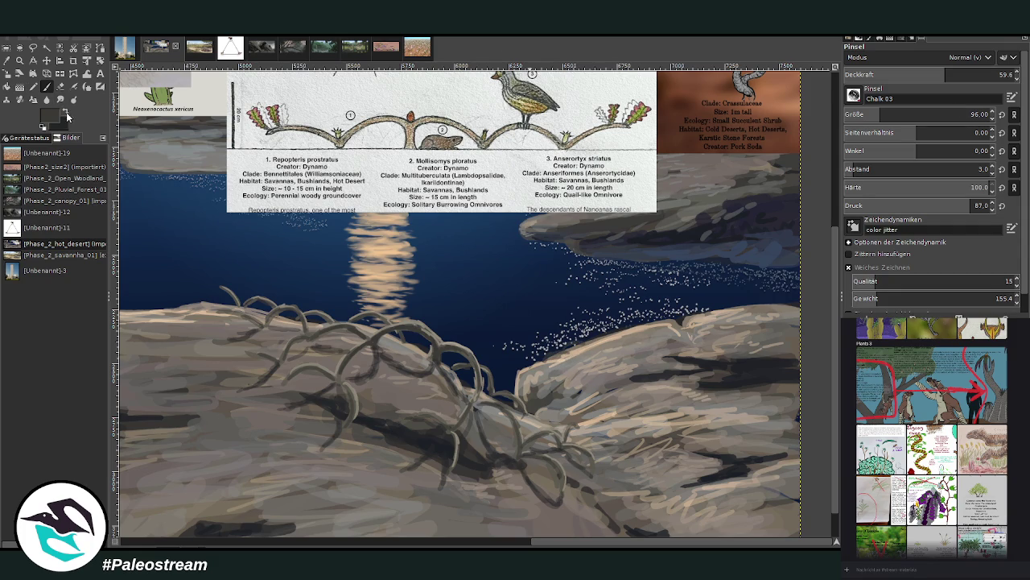
# Sample light beige from the rock and, at size 48 and opacity 70, paint the right rock's left edge
pyautogui.click(8, 60)
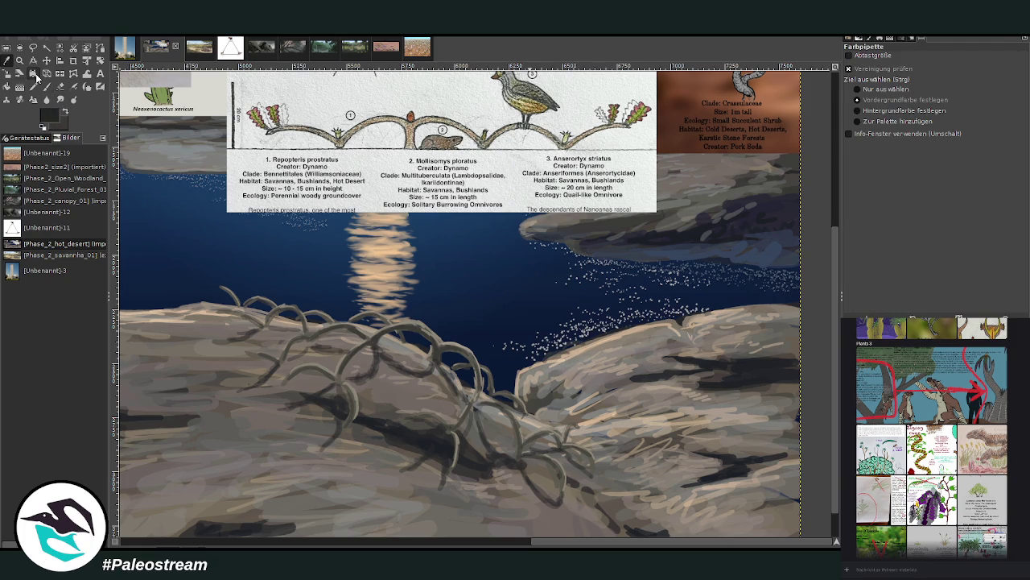
pyautogui.click(418, 322)
pyautogui.press('p')
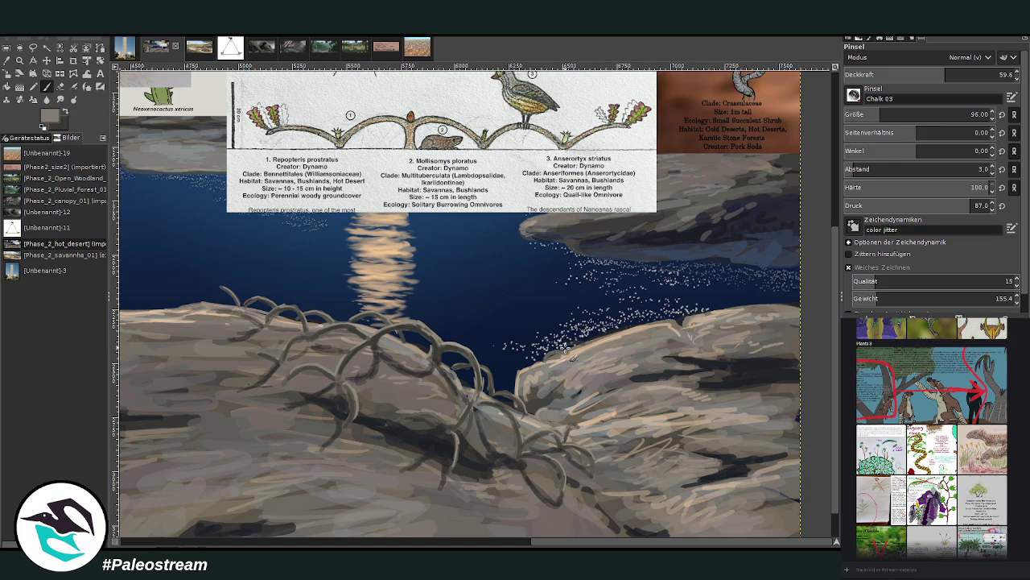
pyautogui.write('4870')
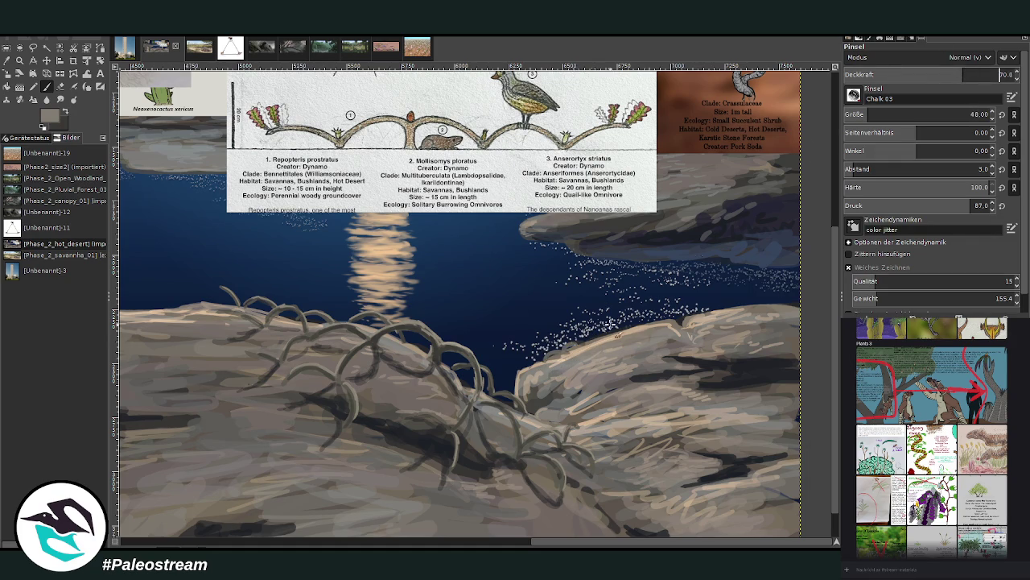
pyautogui.moveTo(618, 336); pyautogui.dragTo(509, 393)
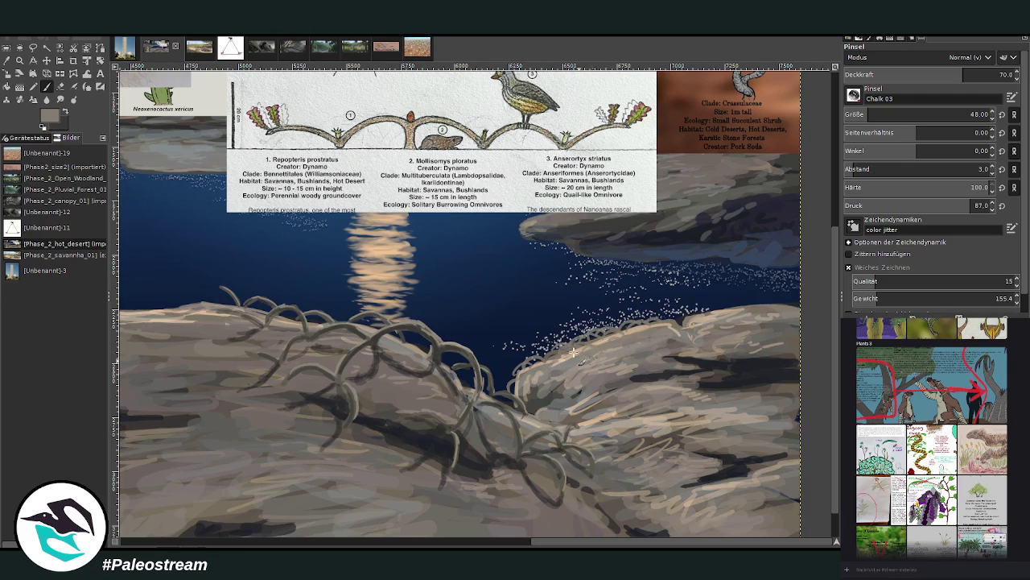
pyautogui.click(20, 61)
# Zoom in on the shrub and right rock's top edge, toggling between Color Picker and Paintbrush
pyautogui.moveTo(419, 181); pyautogui.dragTo(717, 501)
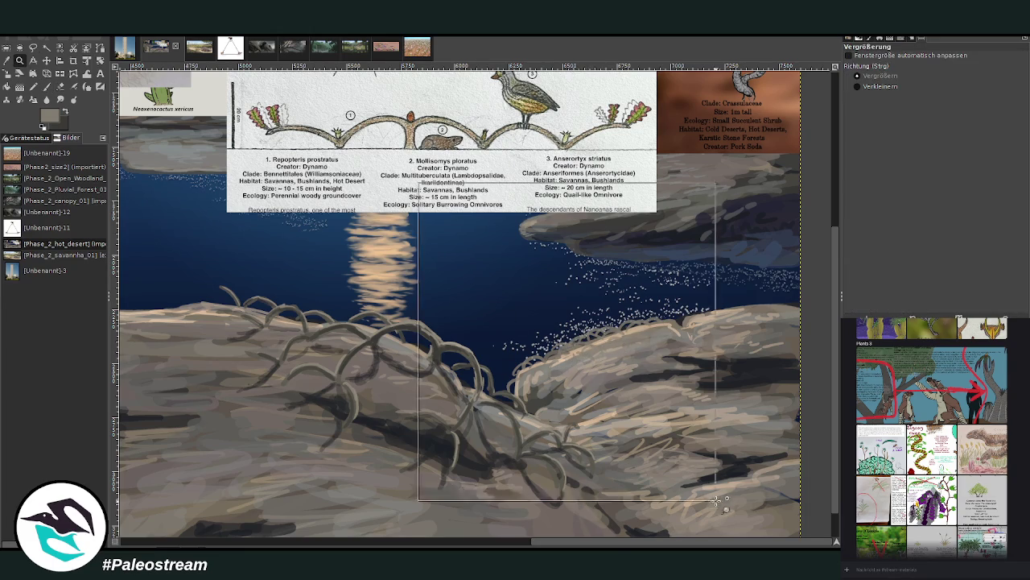
pyautogui.press('o')
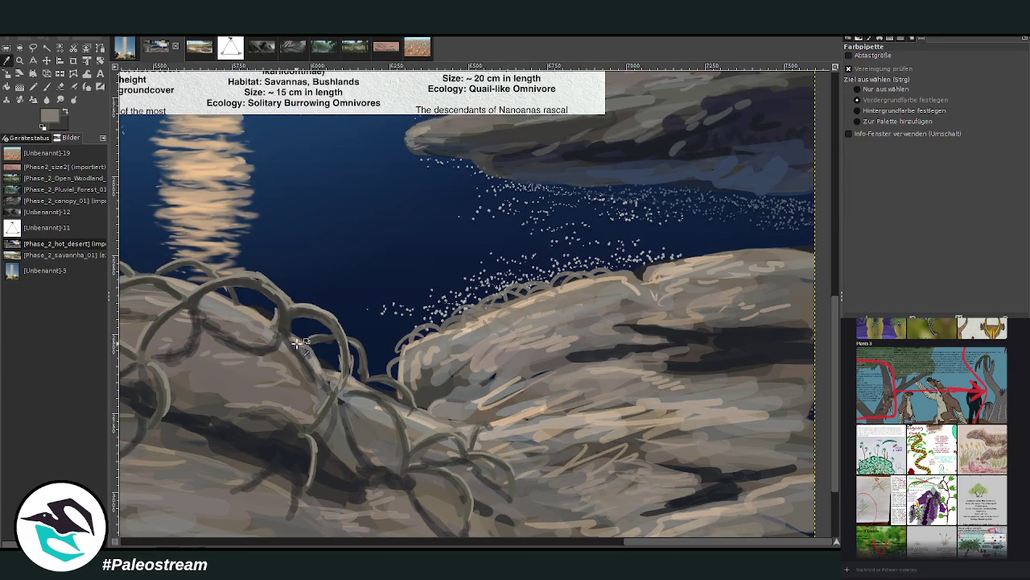
pyautogui.click(46, 86)
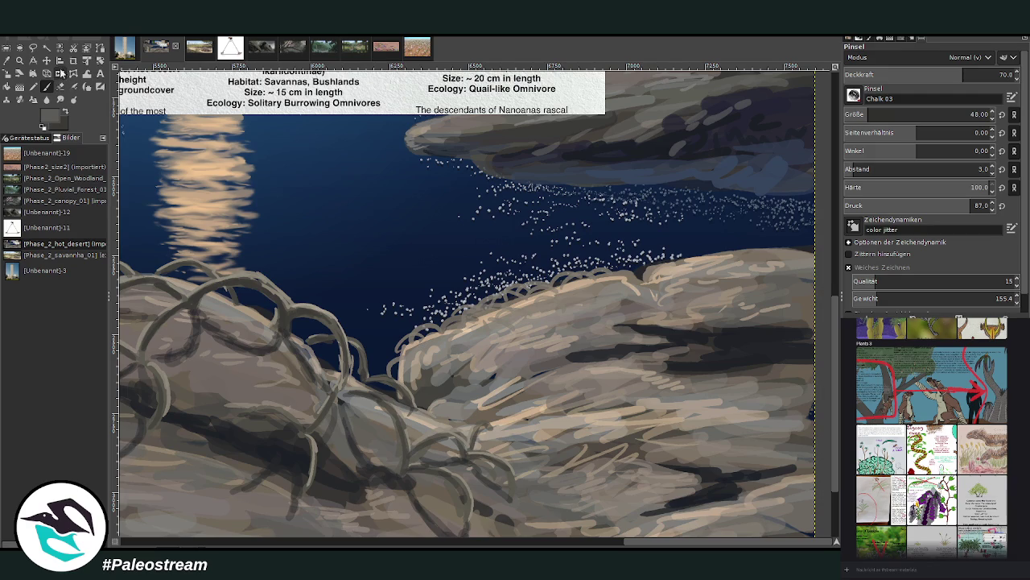
pyautogui.click(8, 61)
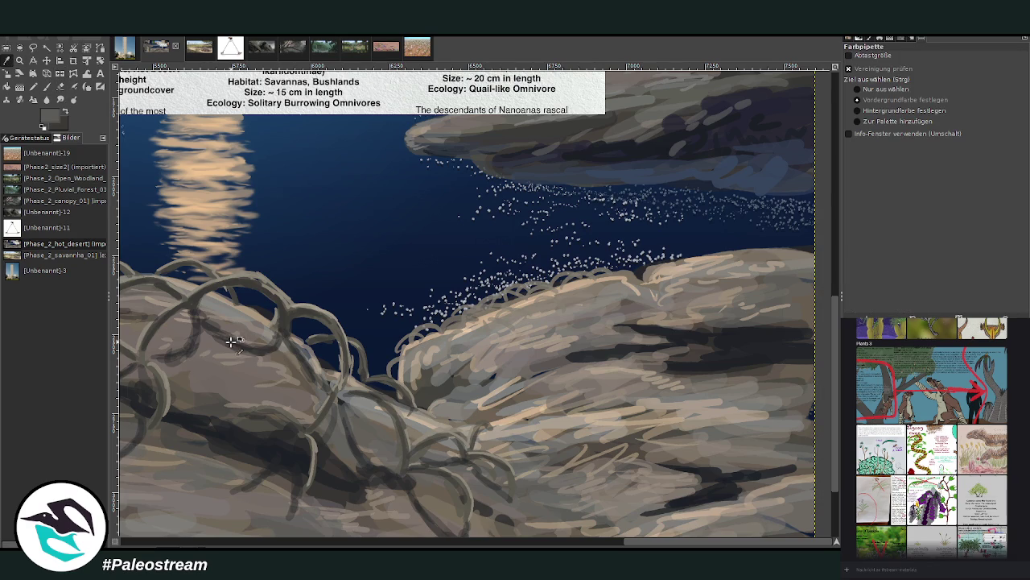
pyautogui.click(46, 86)
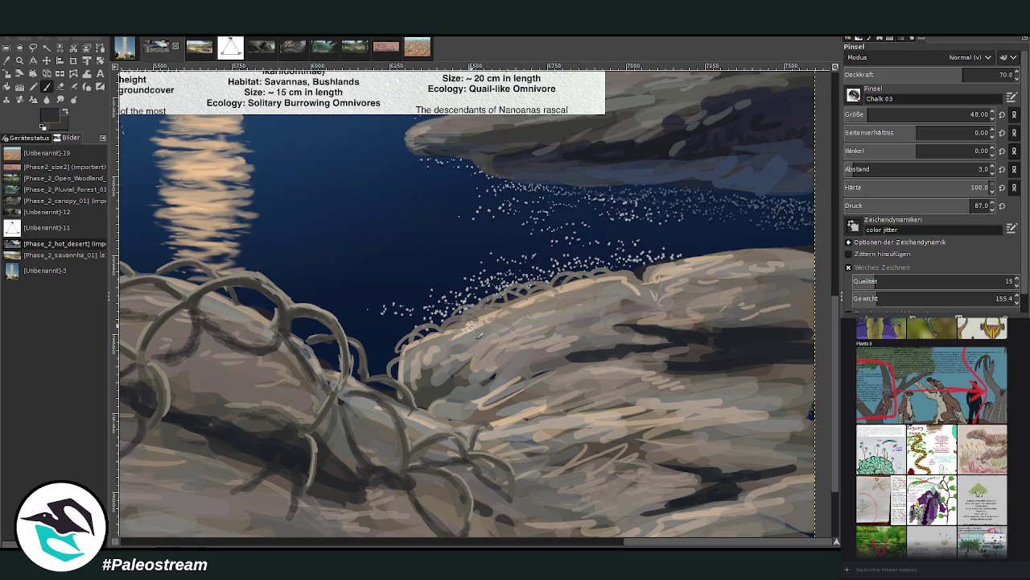
# Drop the Paintbrush opacity to 53.6 and scroll the view down
pyautogui.click(936, 74)
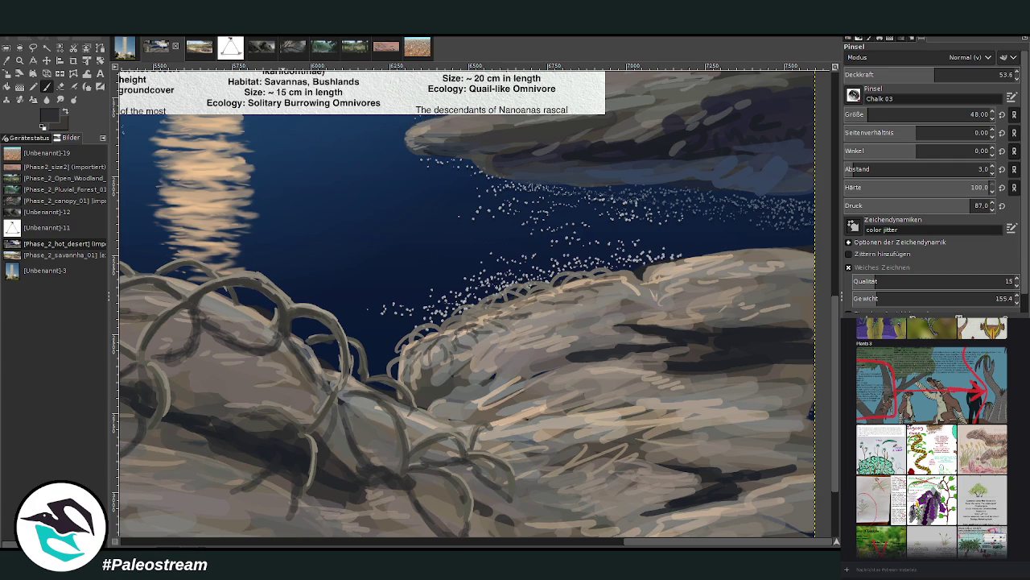
pyautogui.scroll(-5, 971, 455)
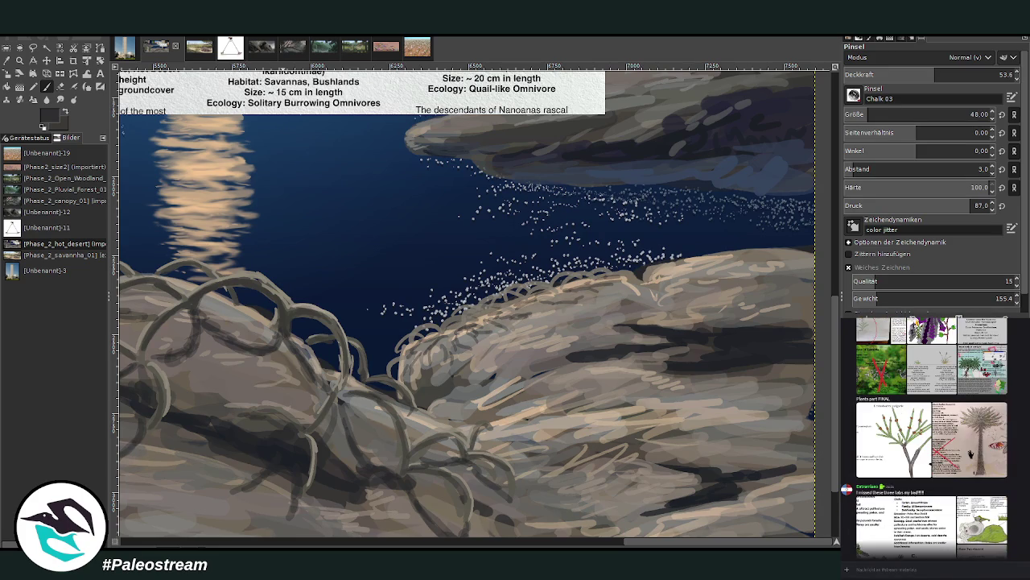
pyautogui.scroll(-5, 980, 490)
# Sample light beige from the rock edge and add a short light stroke with a size-21 brush
pyautogui.press('o')
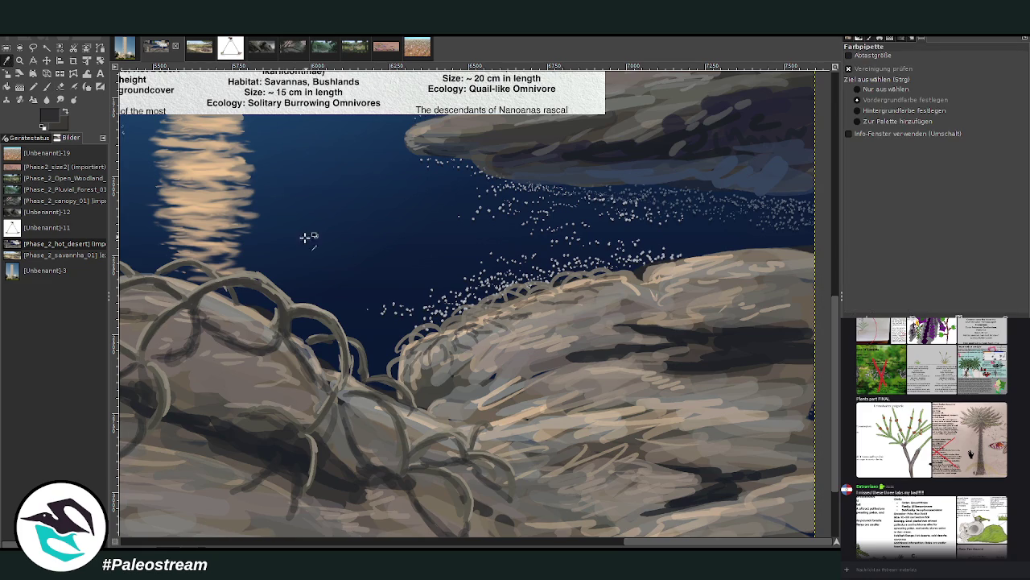
pyautogui.click(251, 278)
pyautogui.press('p')
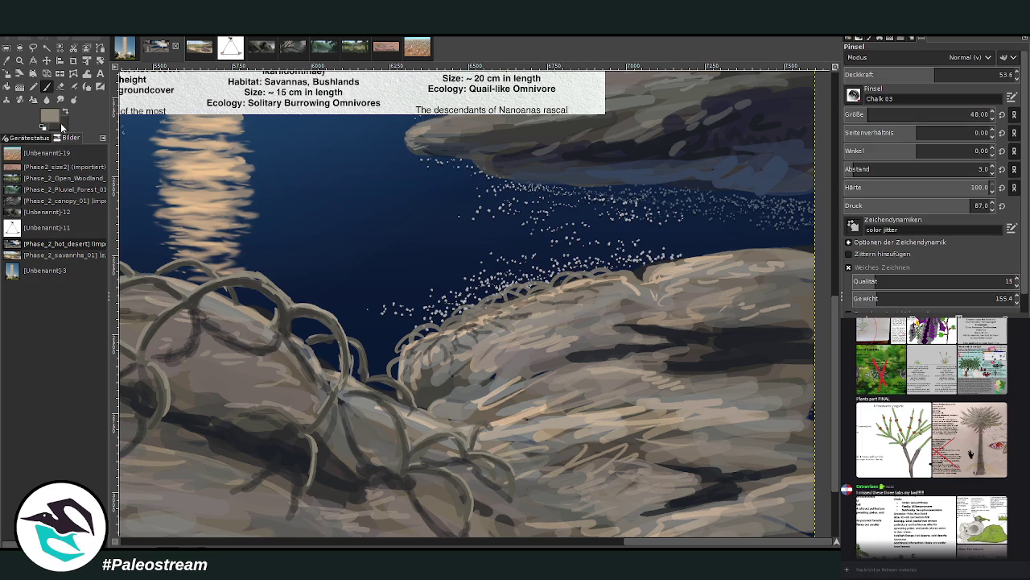
pyautogui.keyDown('ctrl'); pyautogui.click(691, 248); pyautogui.keyUp('ctrl')
pyautogui.click(851, 109)
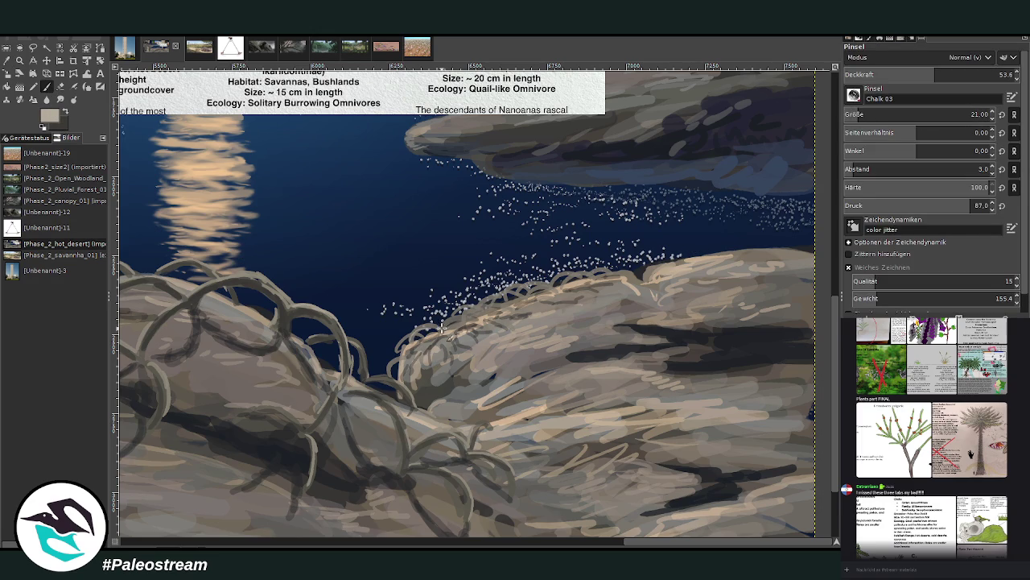
pyautogui.moveTo(480, 309); pyautogui.dragTo(484, 312)
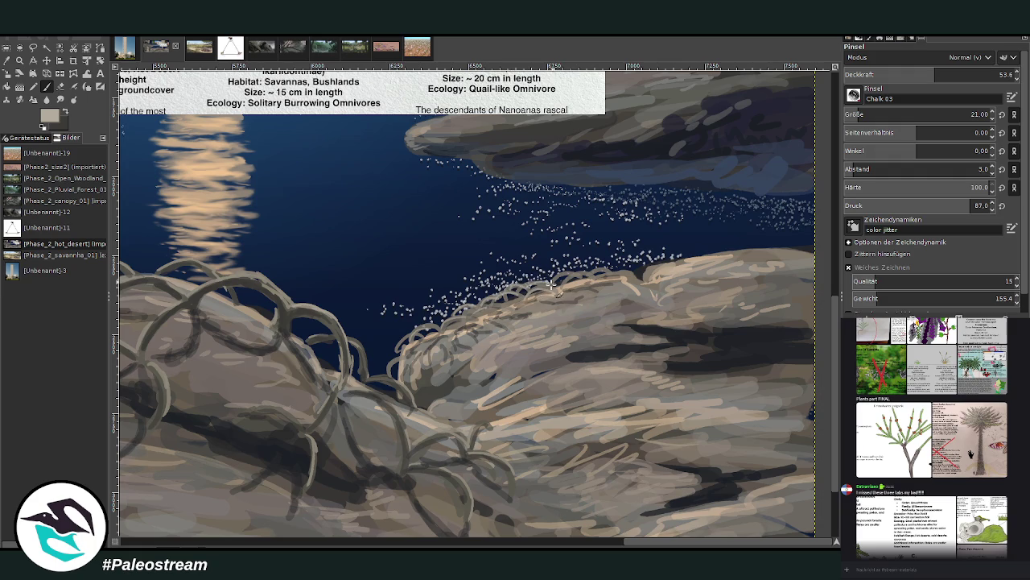
# Sample the dark shrub colour and paint dark curls along the right rock's top edge
pyautogui.click(9, 68)
pyautogui.click(291, 309)
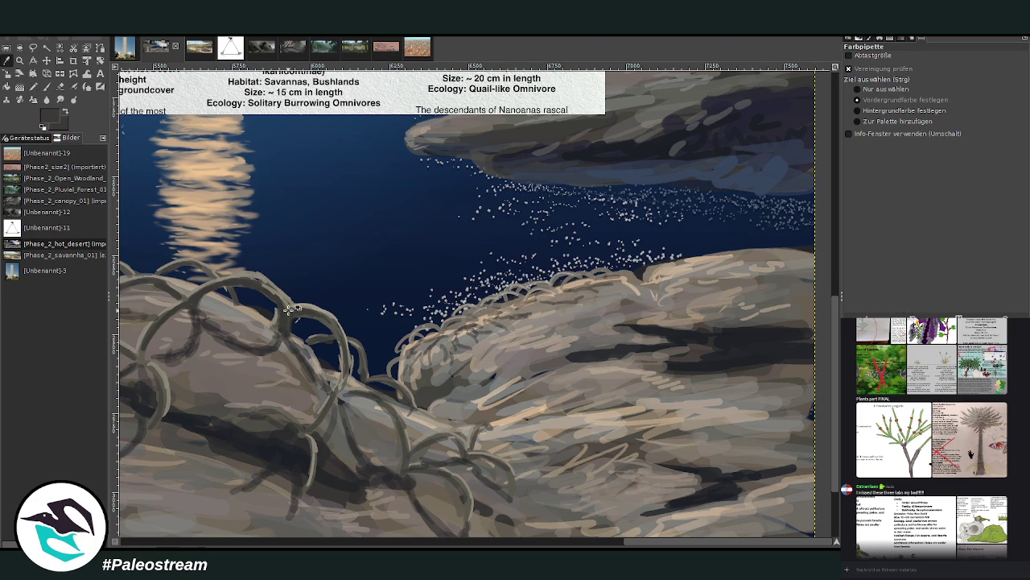
pyautogui.press('p')
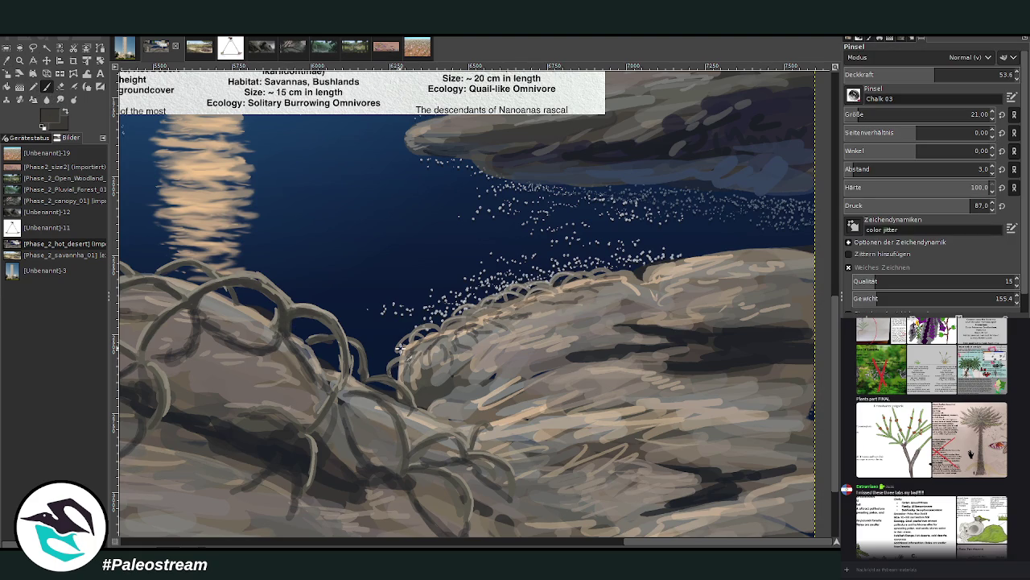
pyautogui.moveTo(399, 348)
pyautogui.mouseDown()
pyautogui.moveTo(554, 284)
pyautogui.moveTo(602, 274)
pyautogui.moveTo(620, 285)
pyautogui.mouseUp()
pyautogui.keyDown('ctrl'); pyautogui.click(706, 284); pyautogui.keyUp('ctrl')
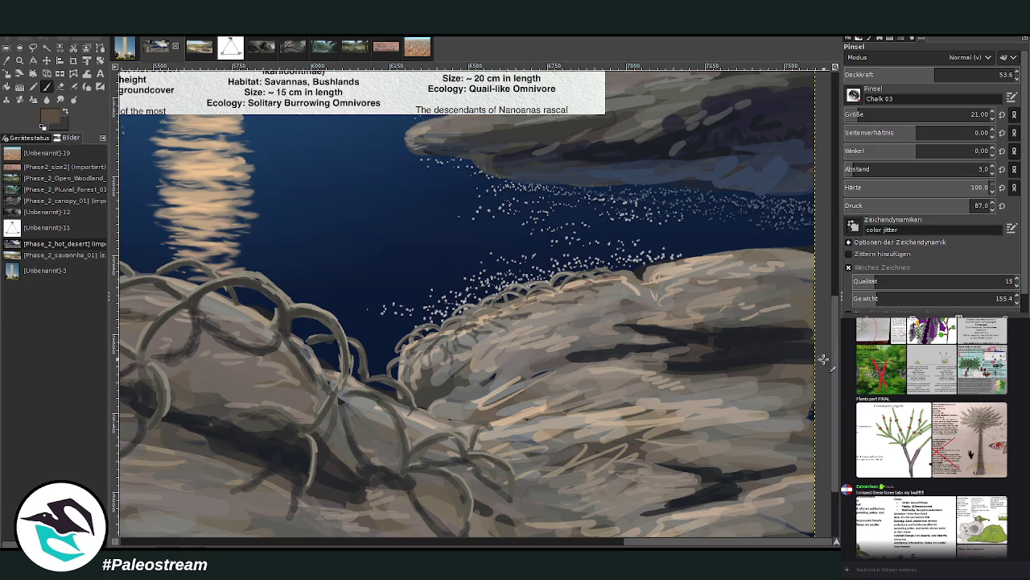
# Adjust the brush opacity to 54.5, then raise it to 85.8
pyautogui.scroll(5, 823, 359)
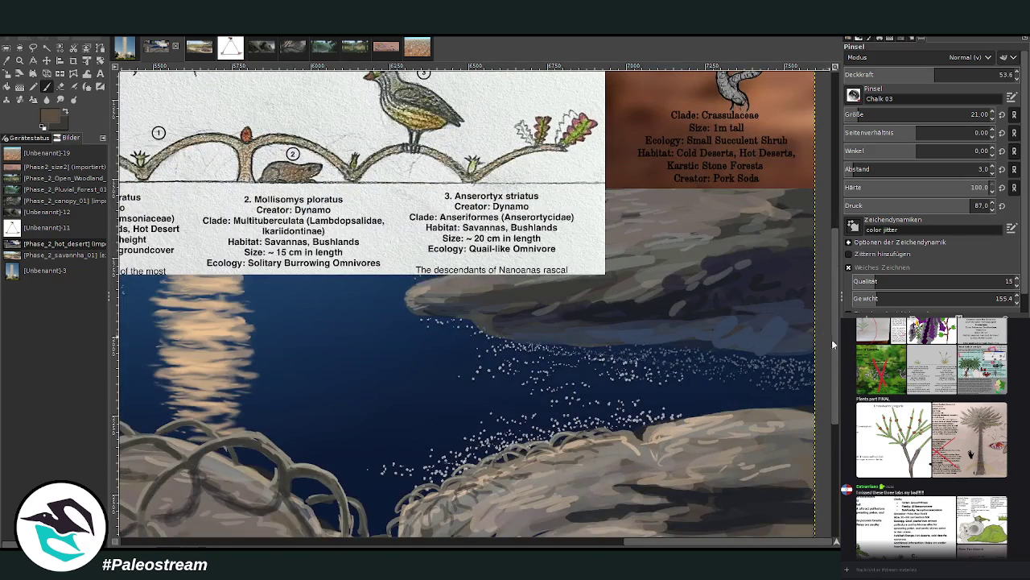
pyautogui.scroll(-3, 833, 344)
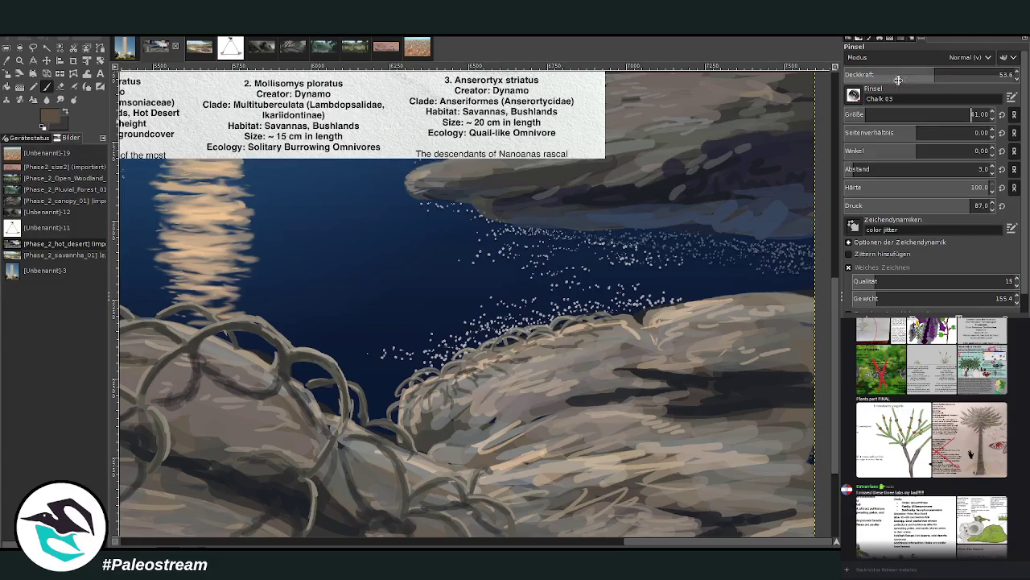
pyautogui.moveTo(898, 80); pyautogui.dragTo(945, 56)
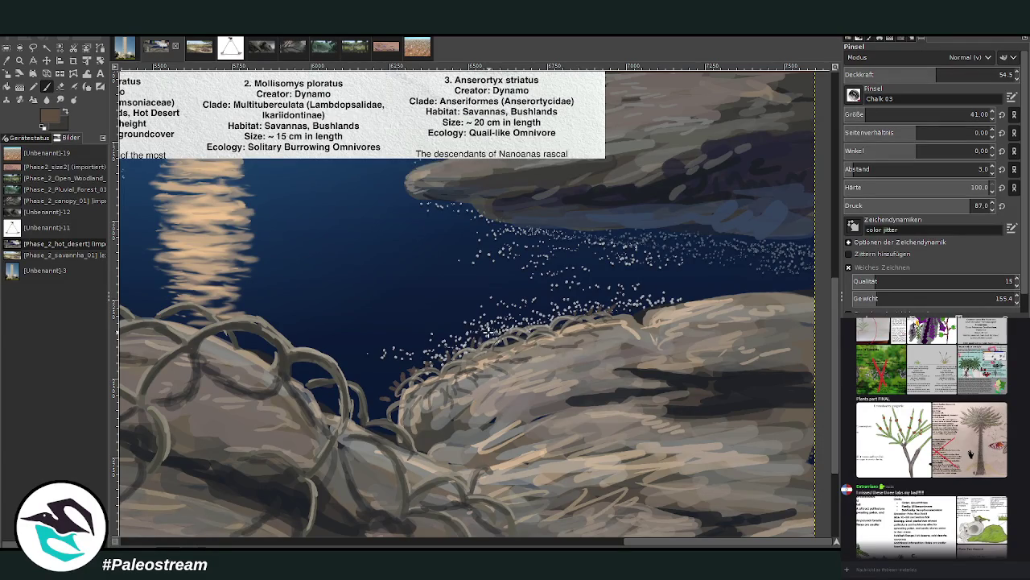
pyautogui.click(977, 74)
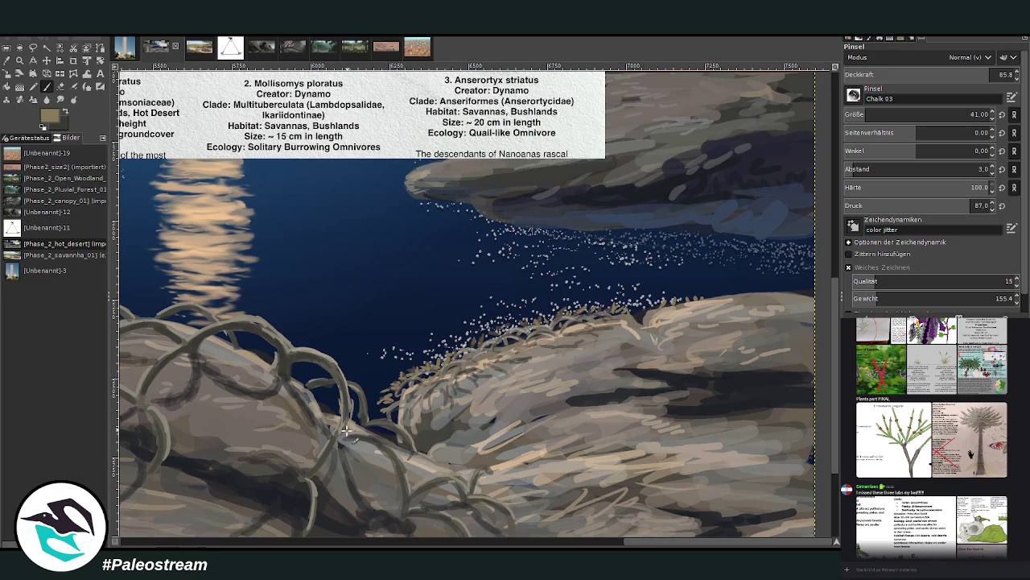
# Set brush opacity to 94 and dab dark brown spots onto the shrub
pyautogui.scroll(3, 618, 531)
pyautogui.hscroll(-6, 618, 532)
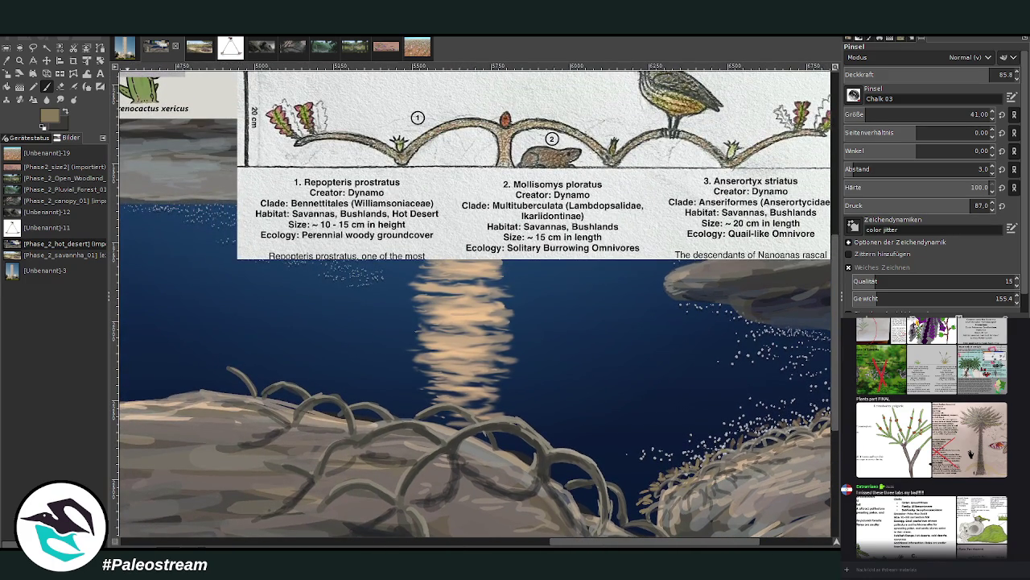
pyautogui.click(63, 114)
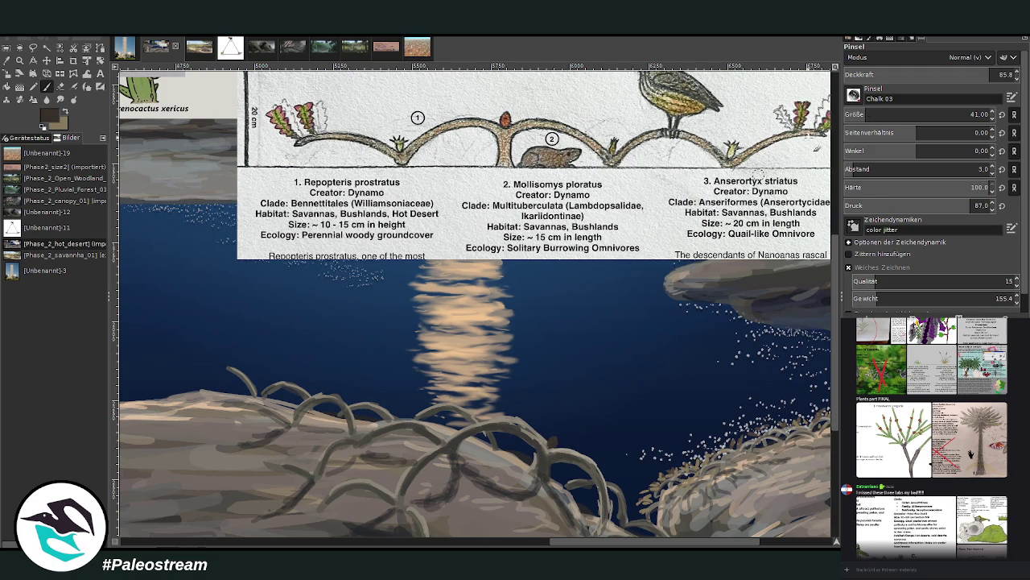
pyautogui.click(991, 74)
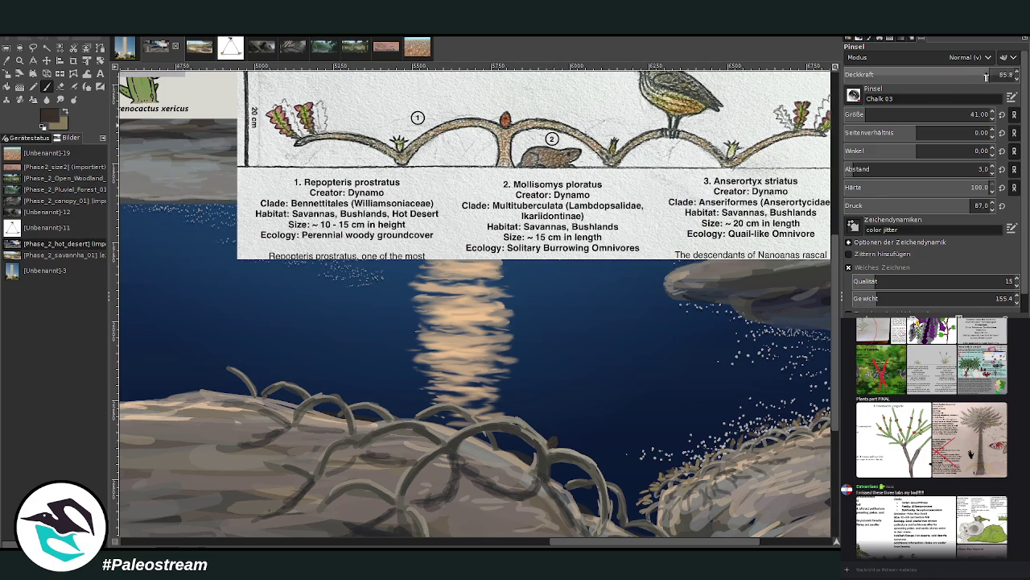
pyautogui.click(554, 441)
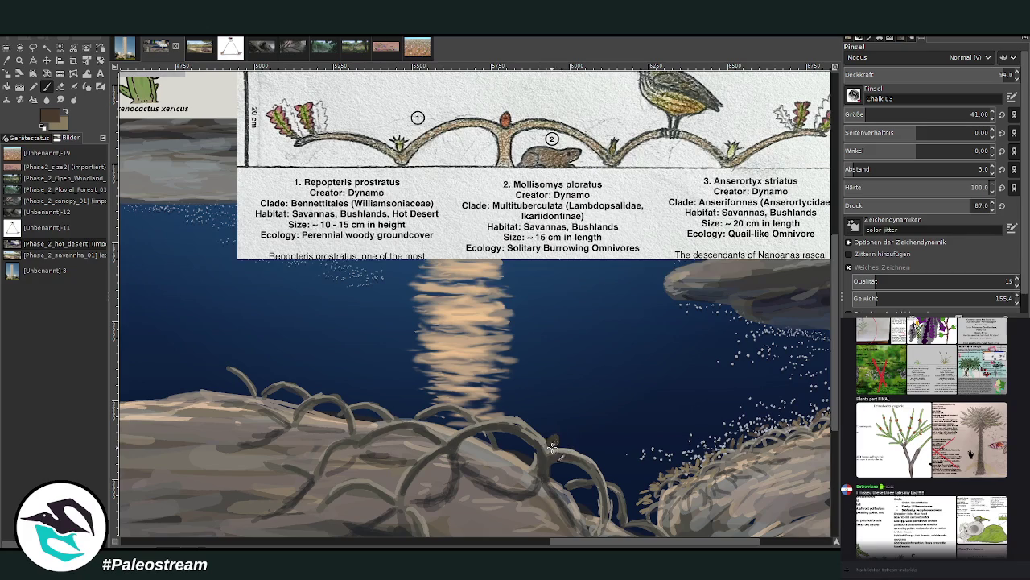
pyautogui.keyDown('ctrl'); pyautogui.click(712, 281); pyautogui.keyUp('ctrl')
pyautogui.keyDown('ctrl'); pyautogui.click(554, 441); pyautogui.keyUp('ctrl')
# Extend the leftmost vine over the water and paint brown leaves left of and beneath the vines
pyautogui.scroll(-2, 713, 279)
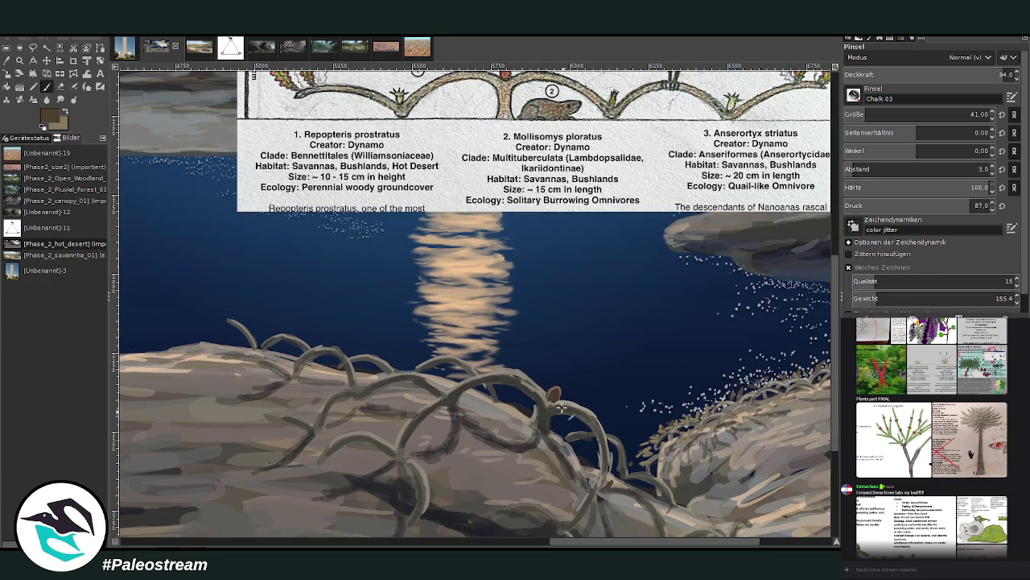
pyautogui.click(445, 387)
pyautogui.moveTo(244, 330)
pyautogui.mouseDown()
pyautogui.moveTo(220, 307)
pyautogui.moveTo(227, 352)
pyautogui.mouseUp()
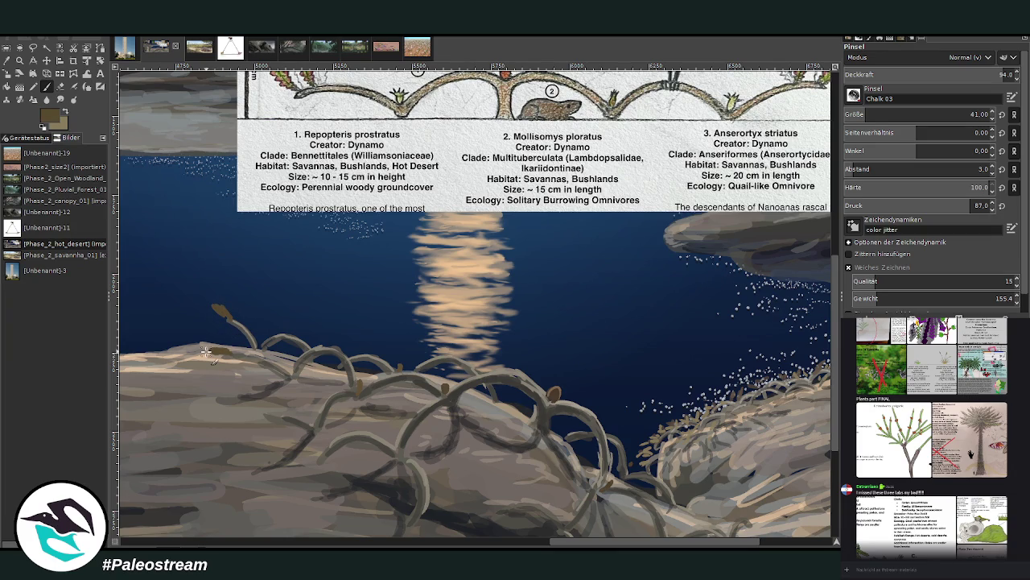
pyautogui.moveTo(259, 401)
pyautogui.mouseDown()
pyautogui.moveTo(283, 442)
pyautogui.moveTo(324, 446)
pyautogui.moveTo(332, 461)
pyautogui.moveTo(301, 467)
pyautogui.moveTo(325, 452)
pyautogui.mouseUp()
pyautogui.scroll(-3, 471, 258)
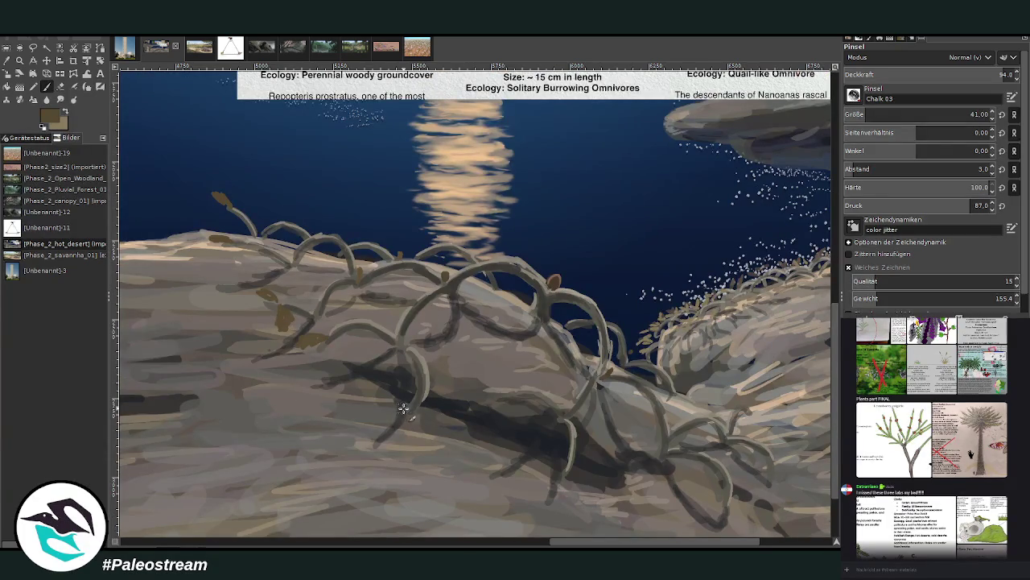
pyautogui.moveTo(403, 408)
pyautogui.mouseDown()
pyautogui.moveTo(385, 420)
pyautogui.moveTo(411, 430)
pyautogui.mouseUp()
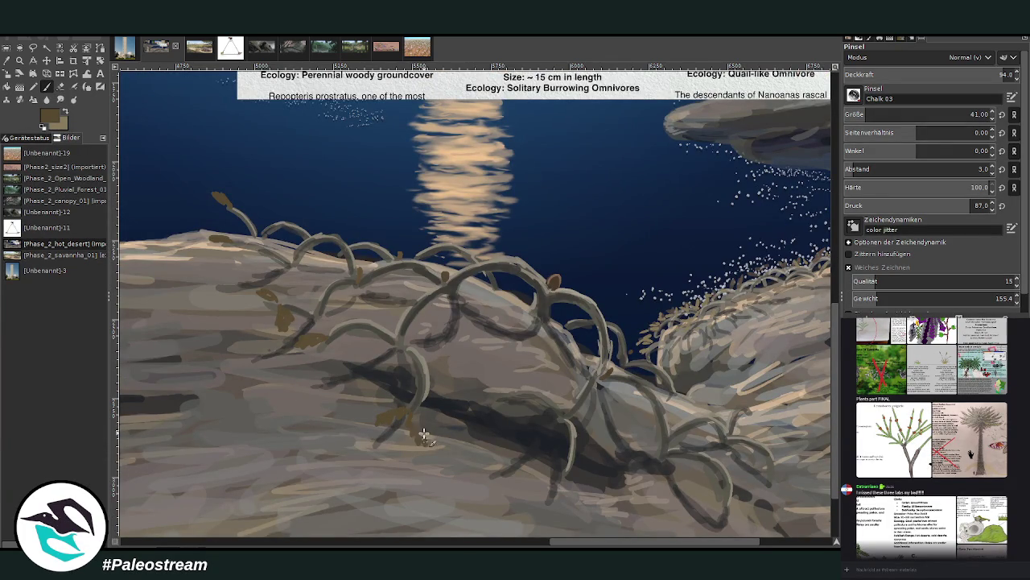
# Add brown leaves along the shrub's middle, lower part and lower right
pyautogui.scroll(5, 833, 438)
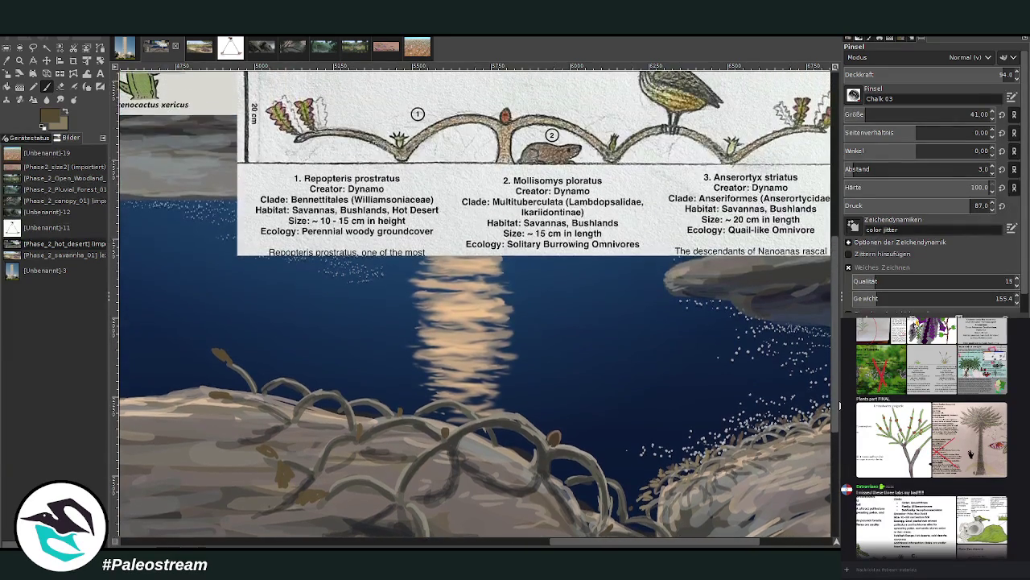
pyautogui.scroll(-3, 837, 406)
pyautogui.scroll(-2, 561, 238)
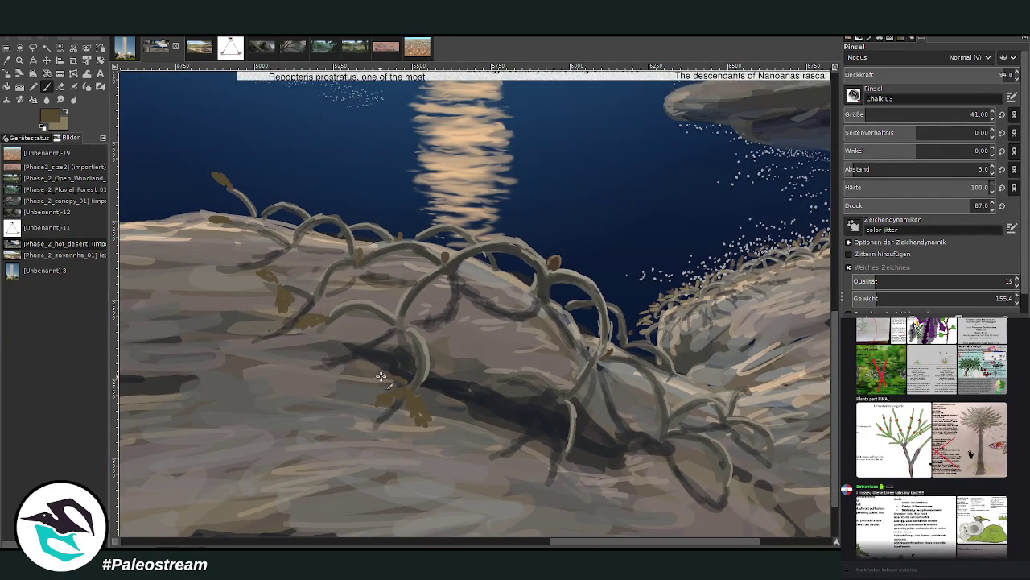
pyautogui.moveTo(405, 378); pyautogui.dragTo(390, 371)
pyautogui.moveTo(560, 445)
pyautogui.mouseDown()
pyautogui.moveTo(527, 448)
pyautogui.moveTo(553, 443)
pyautogui.moveTo(571, 487)
pyautogui.moveTo(592, 463)
pyautogui.mouseUp()
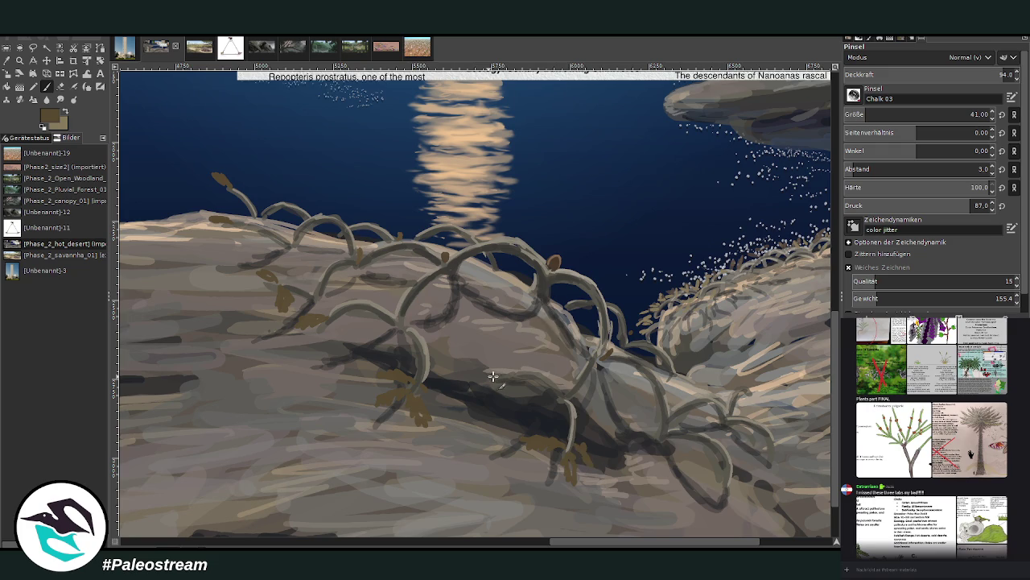
pyautogui.moveTo(493, 376)
pyautogui.mouseDown()
pyautogui.moveTo(486, 395)
pyautogui.moveTo(504, 389)
pyautogui.moveTo(465, 355)
pyautogui.moveTo(505, 369)
pyautogui.mouseUp()
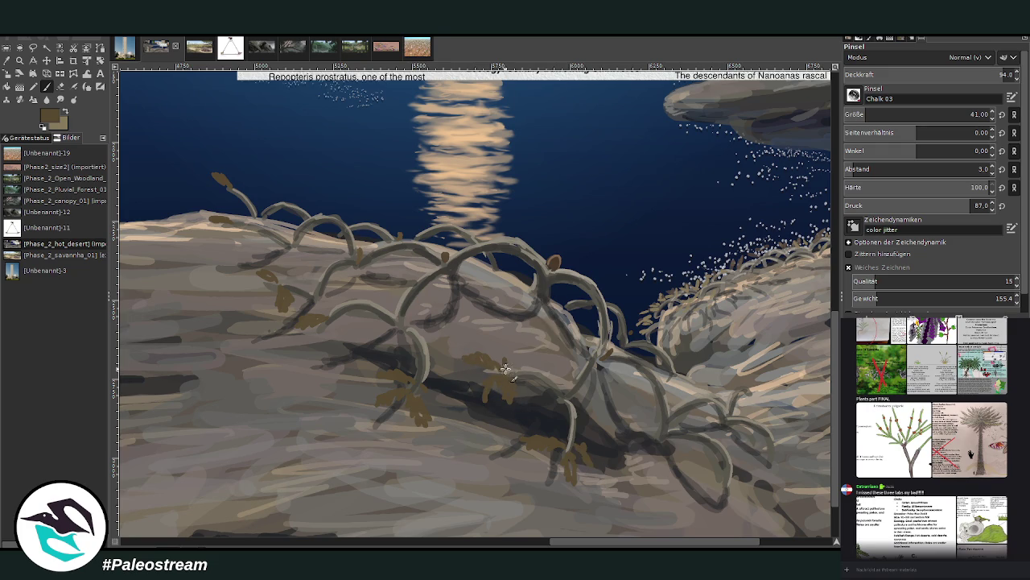
pyautogui.moveTo(733, 473)
pyautogui.mouseDown()
pyautogui.moveTo(756, 512)
pyautogui.moveTo(732, 504)
pyautogui.mouseUp()
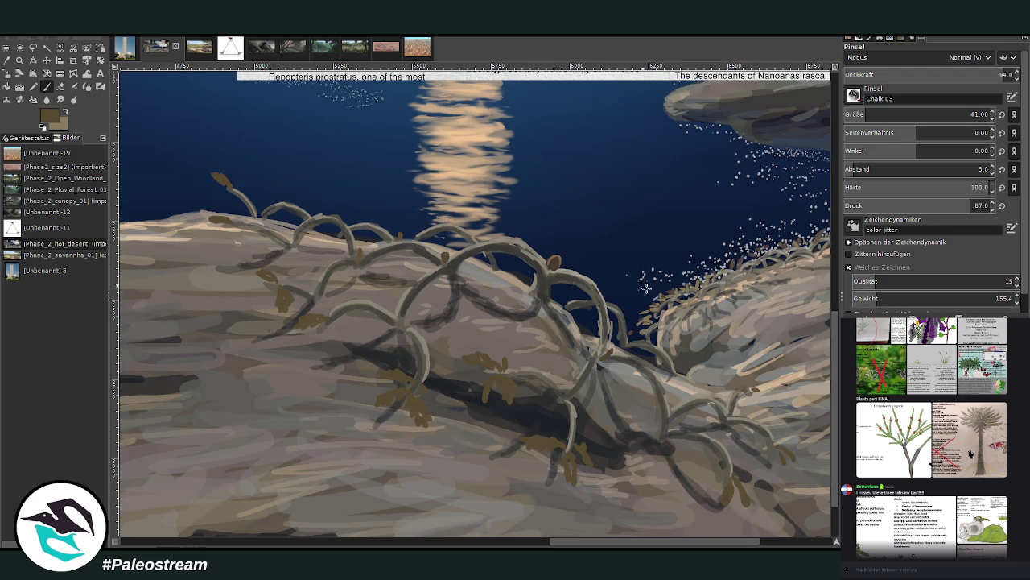
# Add brown leaves along the upper vine arcs and their tips
pyautogui.scroll(2, 835, 451)
pyautogui.moveTo(361, 267)
pyautogui.mouseDown()
pyautogui.moveTo(354, 250)
pyautogui.moveTo(394, 259)
pyautogui.mouseUp()
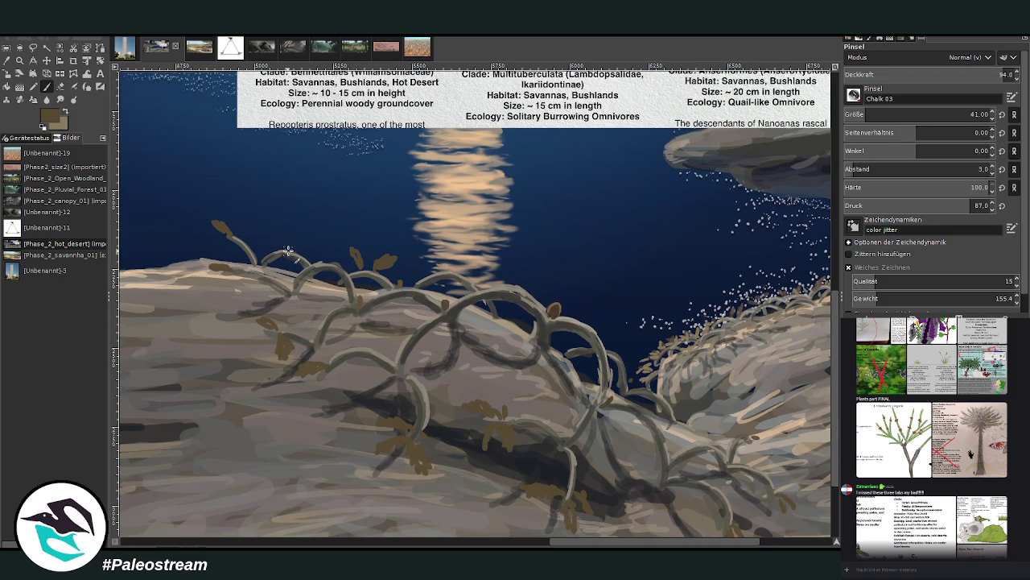
pyautogui.moveTo(286, 249); pyautogui.dragTo(281, 235)
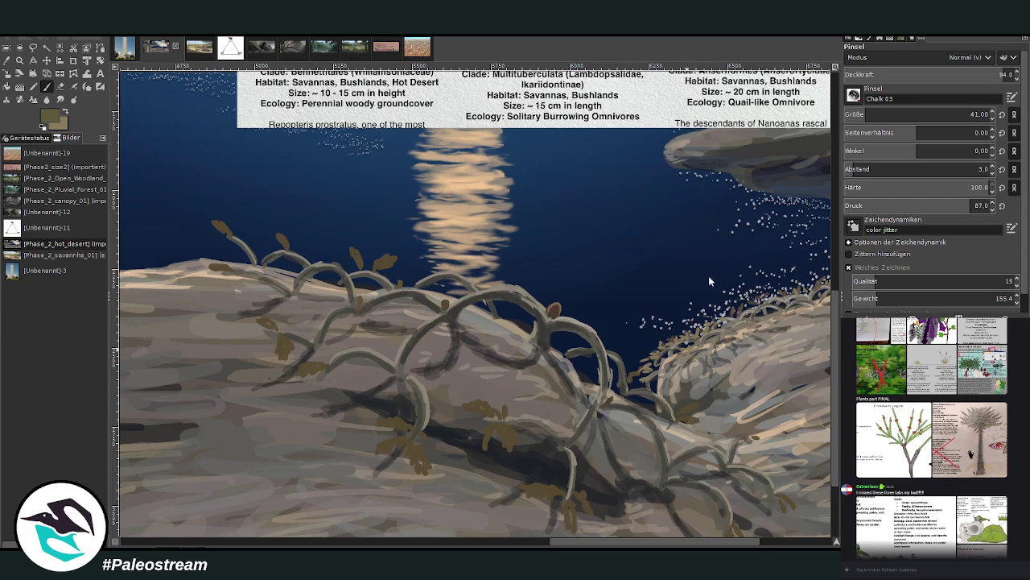
pyautogui.moveTo(569, 506); pyautogui.dragTo(577, 523)
pyautogui.scroll(3, 836, 449)
pyautogui.scroll(-3, 724, 281)
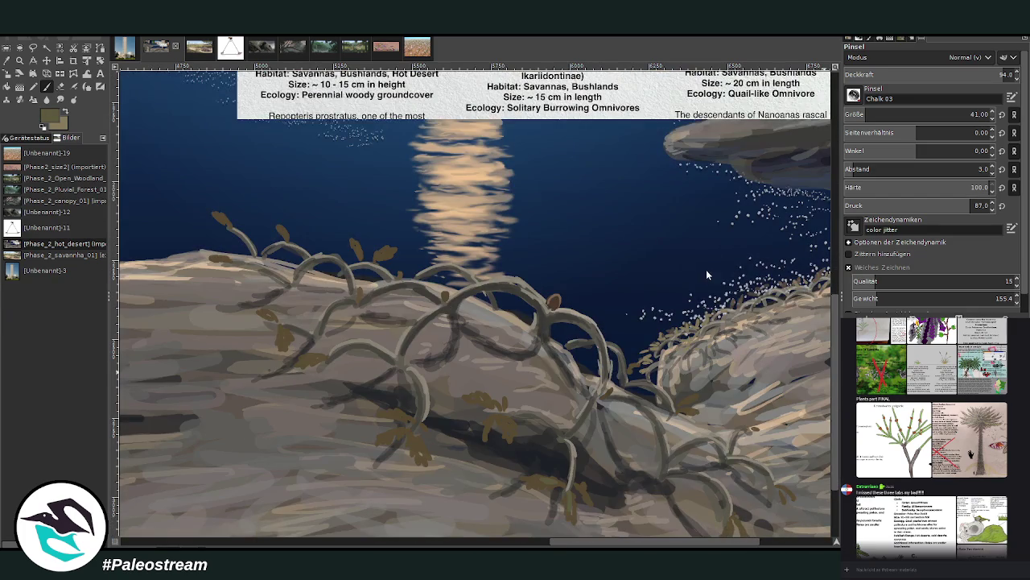
pyautogui.scroll(-2, 834, 413)
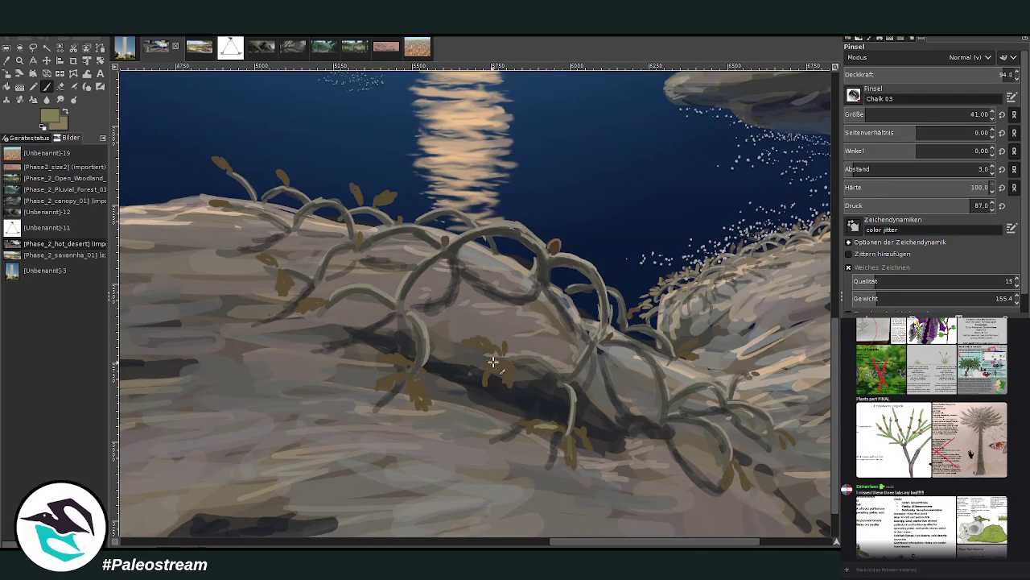
# Highlight leaves across the shrub's middle, left side and top with pale yellow-green
pyautogui.moveTo(493, 362); pyautogui.dragTo(515, 388)
pyautogui.moveTo(485, 330); pyautogui.dragTo(492, 355)
pyautogui.moveTo(421, 376); pyautogui.dragTo(427, 412)
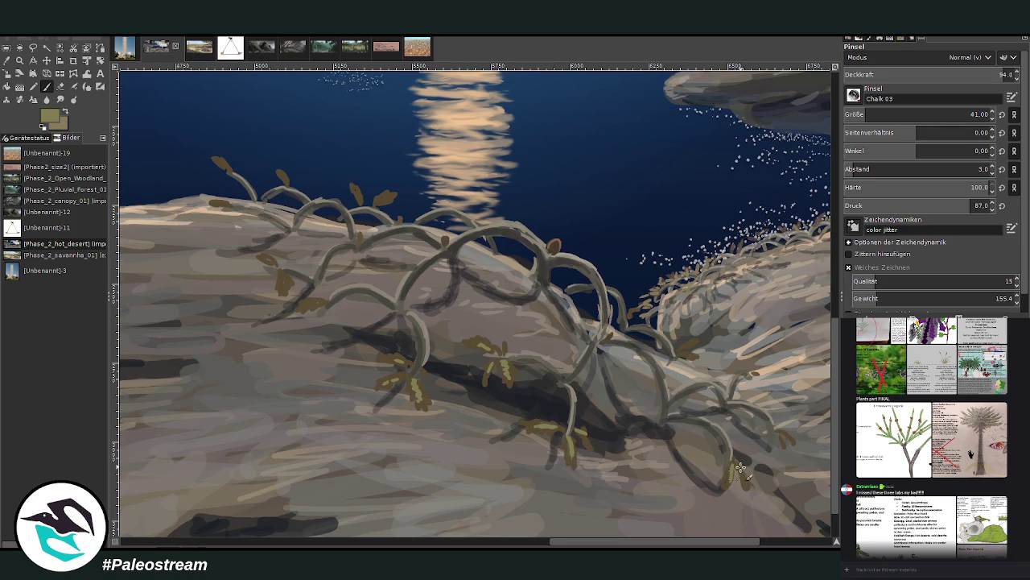
pyautogui.moveTo(318, 301); pyautogui.dragTo(306, 309)
pyautogui.moveTo(283, 271); pyautogui.dragTo(285, 292)
pyautogui.moveTo(221, 160); pyautogui.dragTo(286, 184)
pyautogui.moveTo(355, 190)
pyautogui.mouseDown()
pyautogui.moveTo(360, 201)
pyautogui.moveTo(386, 203)
pyautogui.mouseUp()
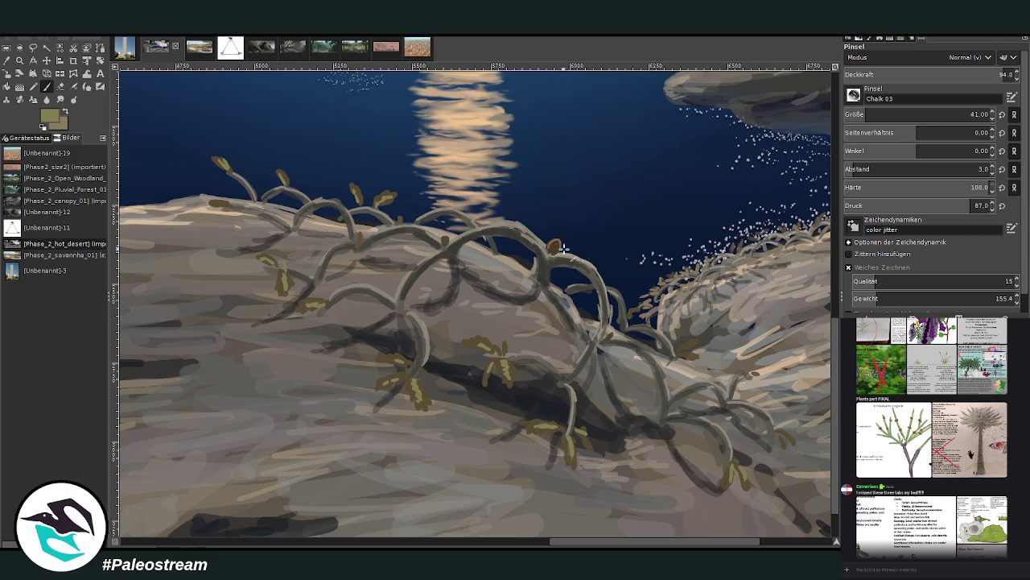
# Add olive leaves at the shrub's lower right and in the central leaf cluster
pyautogui.hscroll(5, 641, 367)
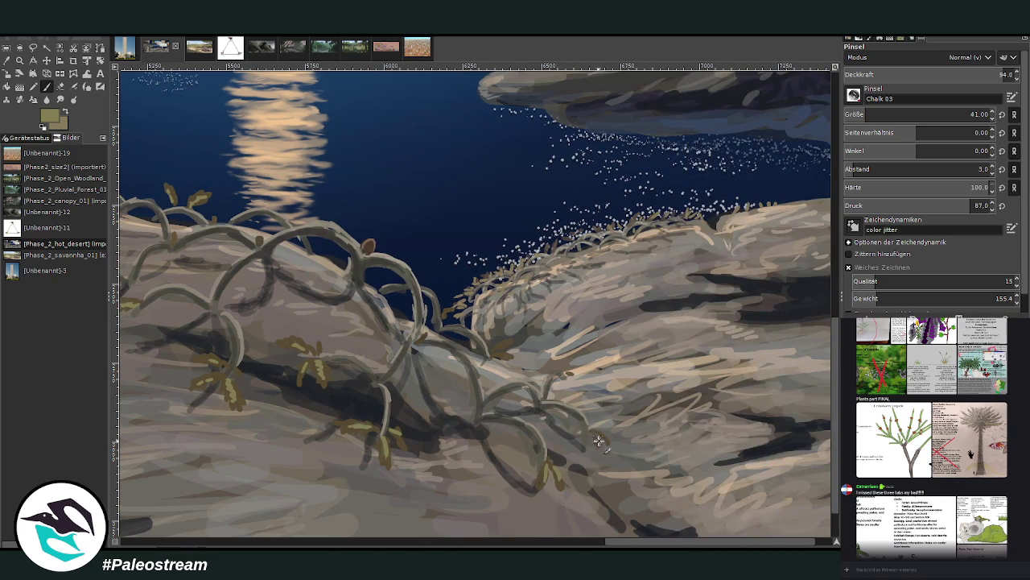
pyautogui.moveTo(592, 428); pyautogui.dragTo(602, 441)
pyautogui.moveTo(492, 354); pyautogui.dragTo(508, 342)
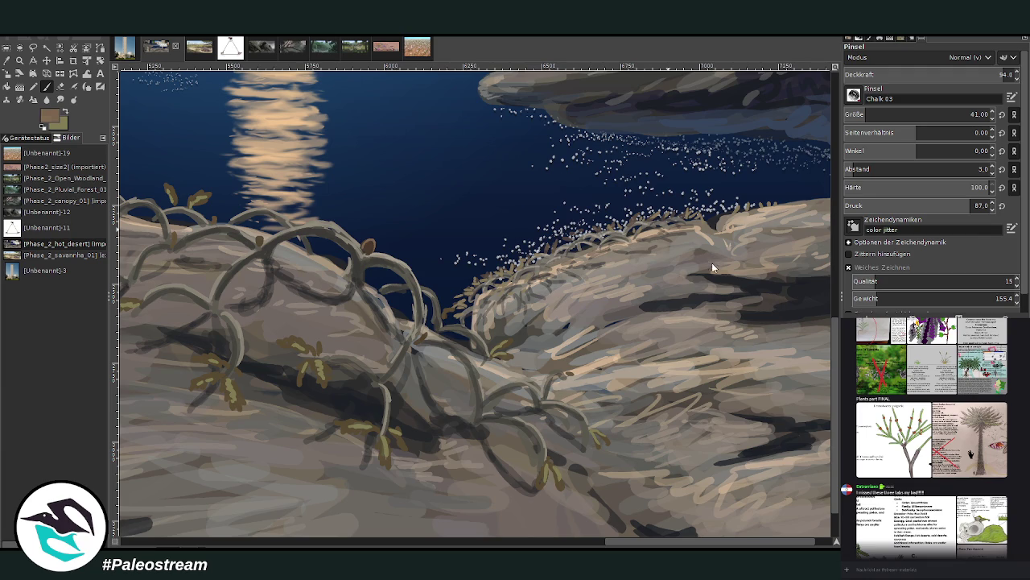
pyautogui.scroll(5, 804, 343)
# Pan the canvas left and dab reddish-brown leaves on the vine and the left stem's base
pyautogui.scroll(2, 804, 342)
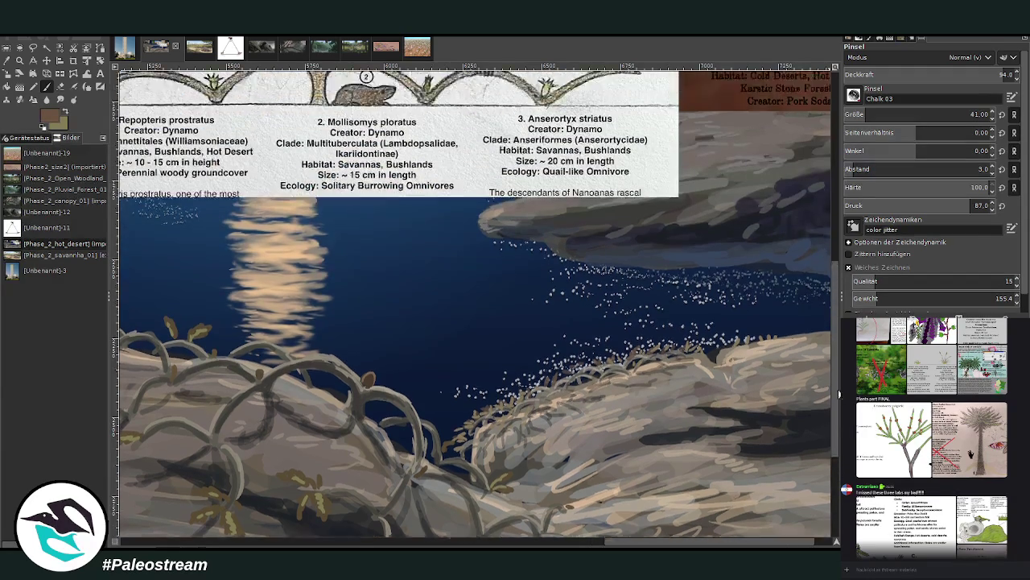
pyautogui.scroll(-5, 805, 371)
pyautogui.scroll(-1, 576, 390)
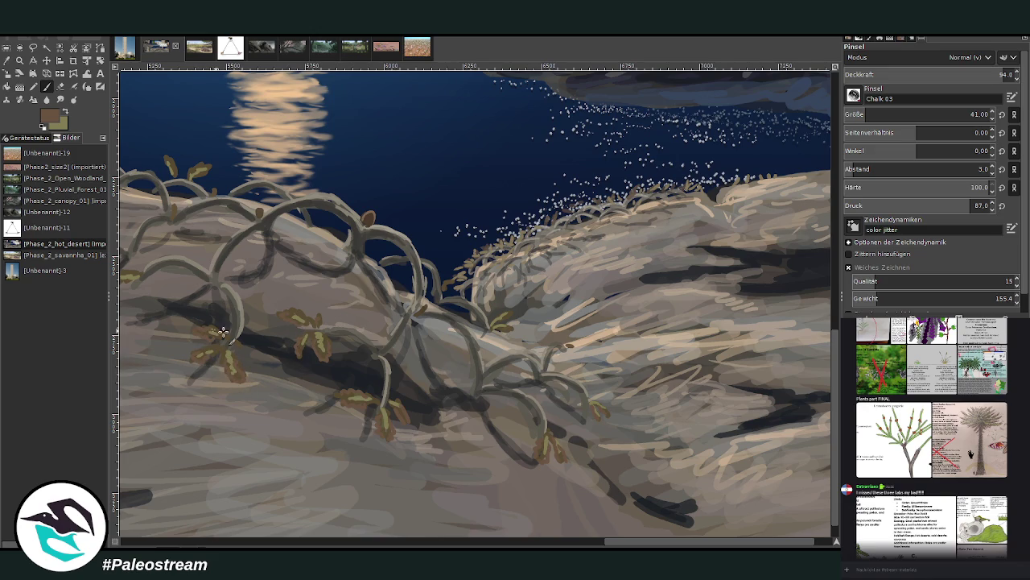
pyautogui.moveTo(607, 543); pyautogui.dragTo(534, 544)
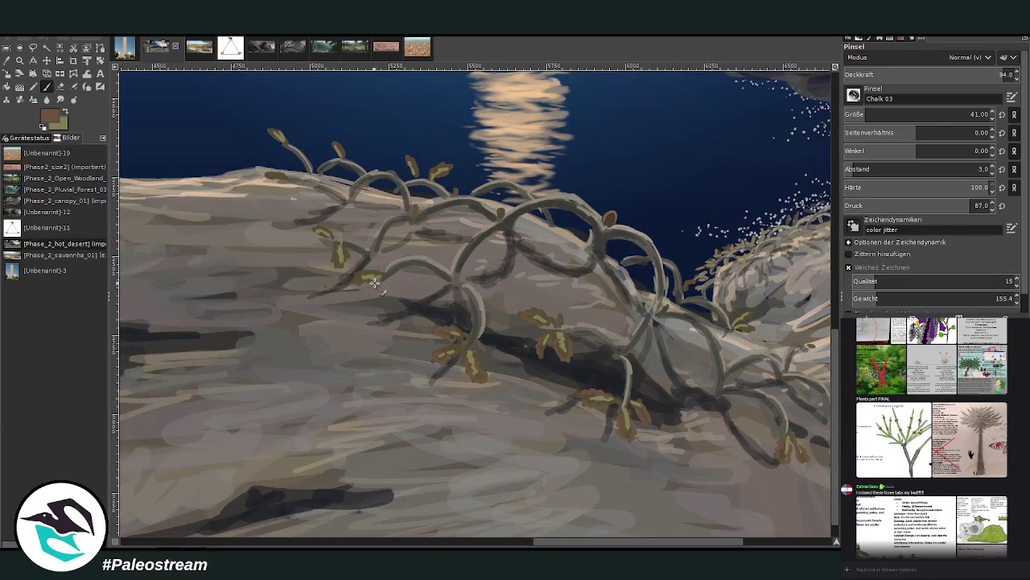
pyautogui.moveTo(387, 266); pyautogui.dragTo(399, 284)
pyautogui.moveTo(283, 175); pyautogui.dragTo(301, 198)
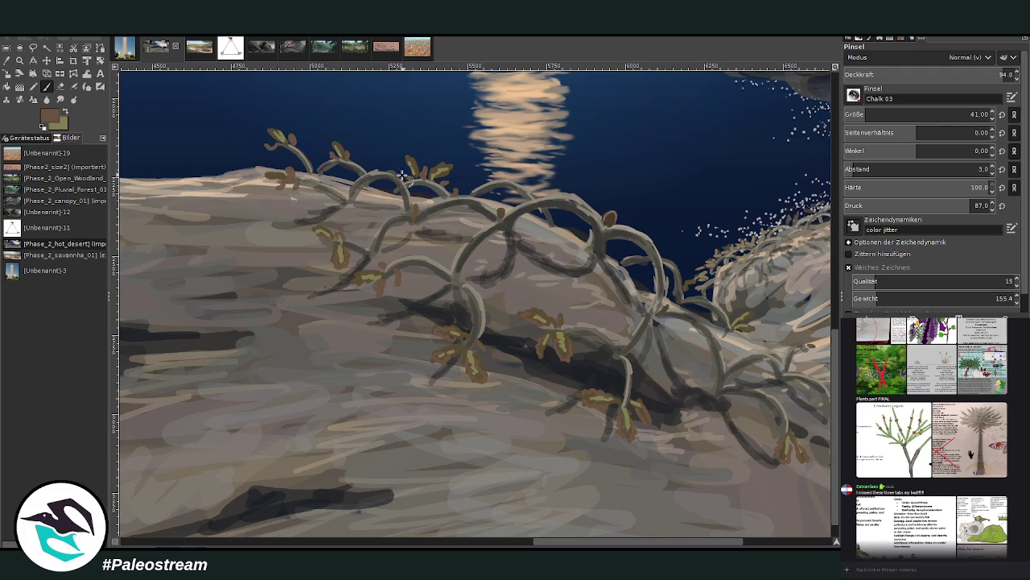
pyautogui.hscroll(5, 433, 210)
pyautogui.hscroll(1, 433, 210)
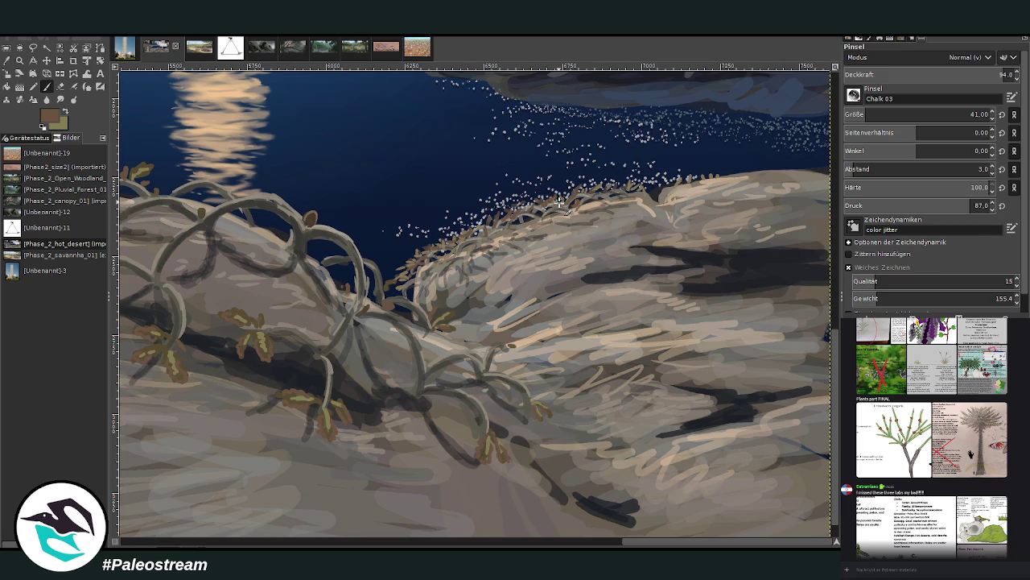
# Sample a dark colour and paint dark strokes around the shrub's lower stem at 62.8 opacity
pyautogui.press('o')
pyautogui.click(295, 377)
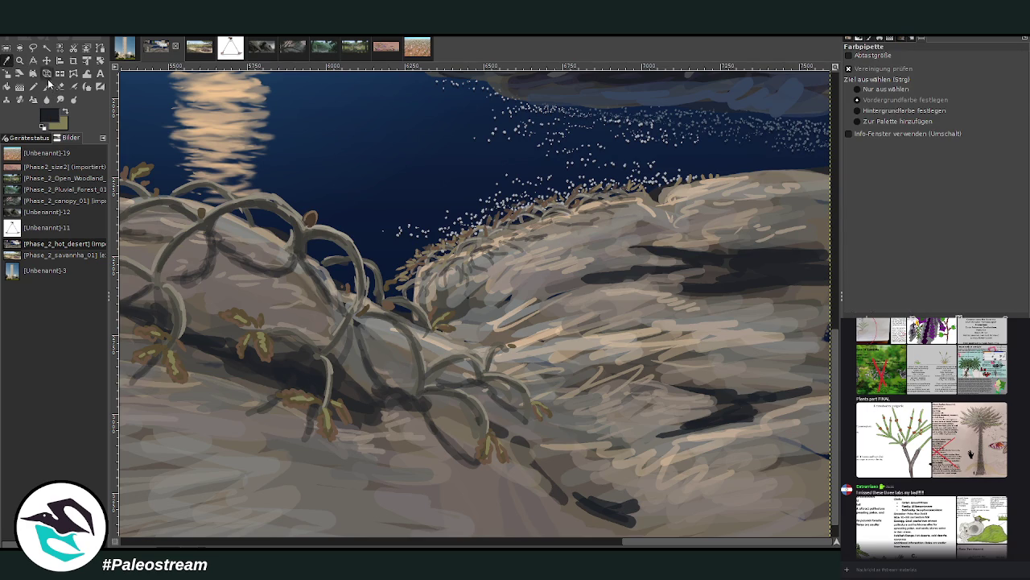
pyautogui.click(47, 85)
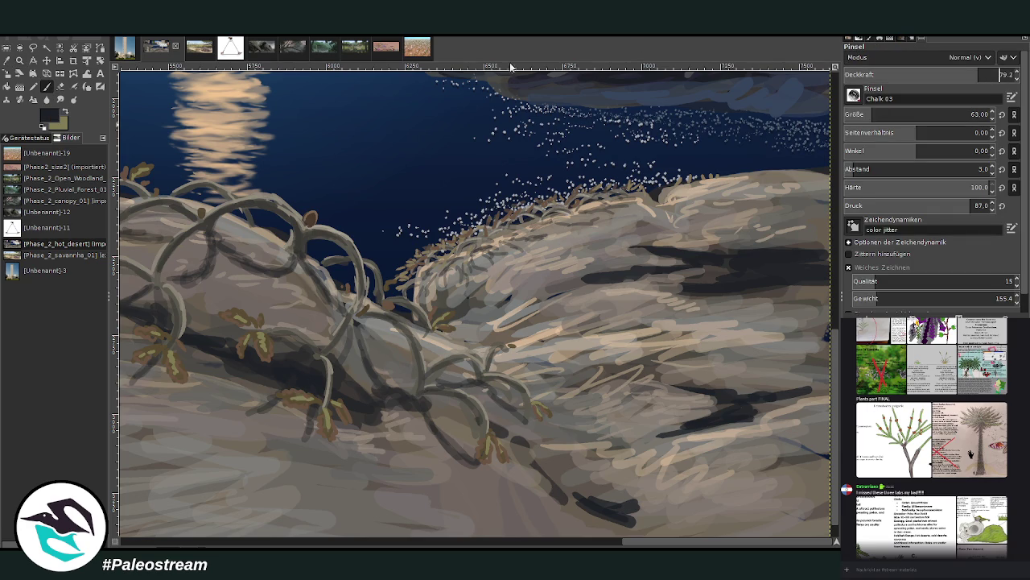
pyautogui.moveTo(262, 407); pyautogui.dragTo(269, 436)
pyautogui.click(954, 72)
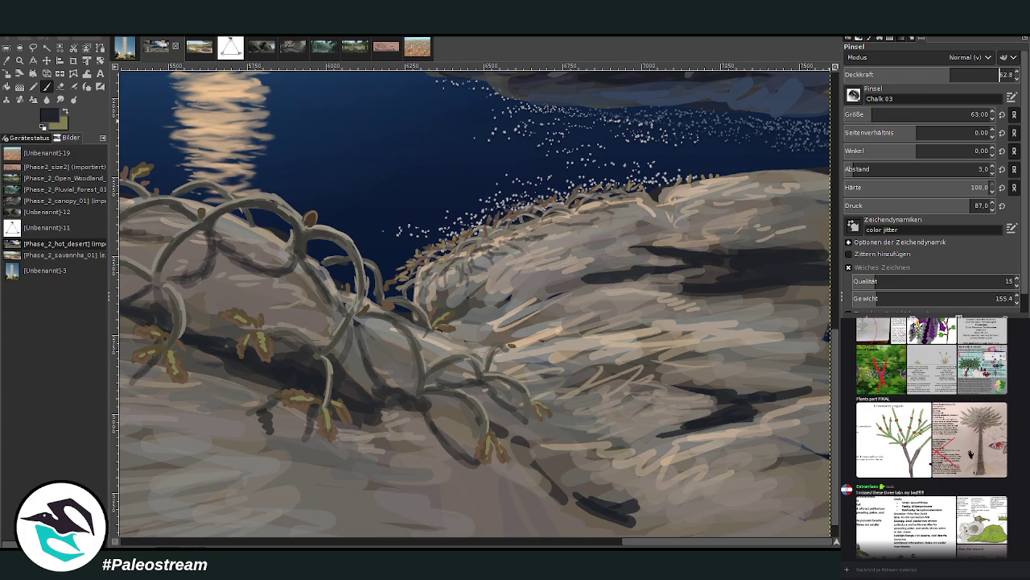
pyautogui.moveTo(269, 419)
pyautogui.mouseDown()
pyautogui.moveTo(273, 438)
pyautogui.moveTo(250, 430)
pyautogui.moveTo(246, 440)
pyautogui.moveTo(254, 404)
pyautogui.mouseUp()
pyautogui.moveTo(290, 435)
pyautogui.mouseDown()
pyautogui.moveTo(298, 455)
pyautogui.moveTo(278, 462)
pyautogui.moveTo(322, 482)
pyautogui.moveTo(299, 439)
pyautogui.moveTo(252, 432)
pyautogui.mouseUp()
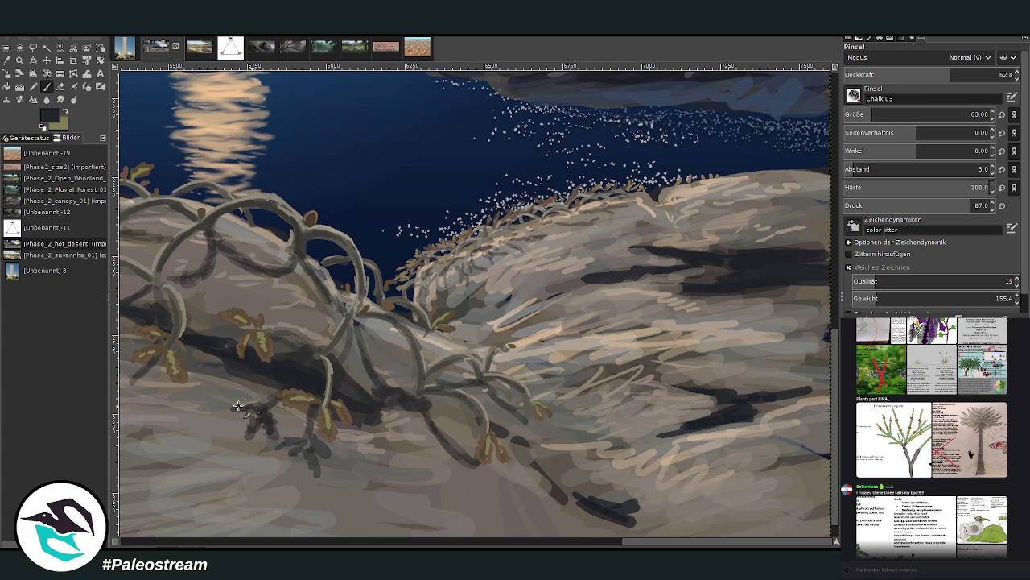
# Paint dark root strokes below the shrub and darken its vines and upper branches
pyautogui.keyDown('ctrl'); pyautogui.click(673, 270); pyautogui.keyUp('ctrl')
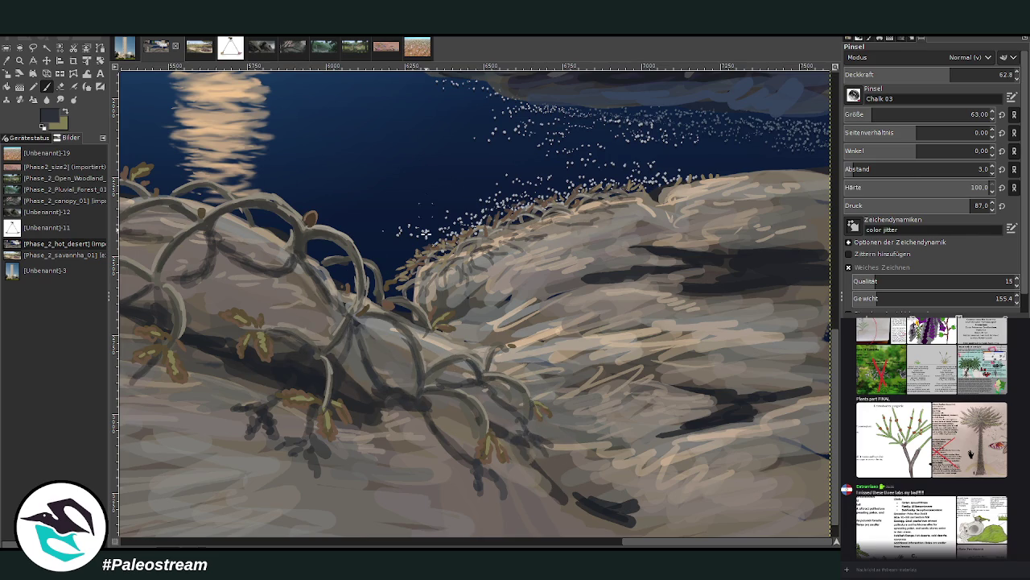
pyautogui.click(383, 541)
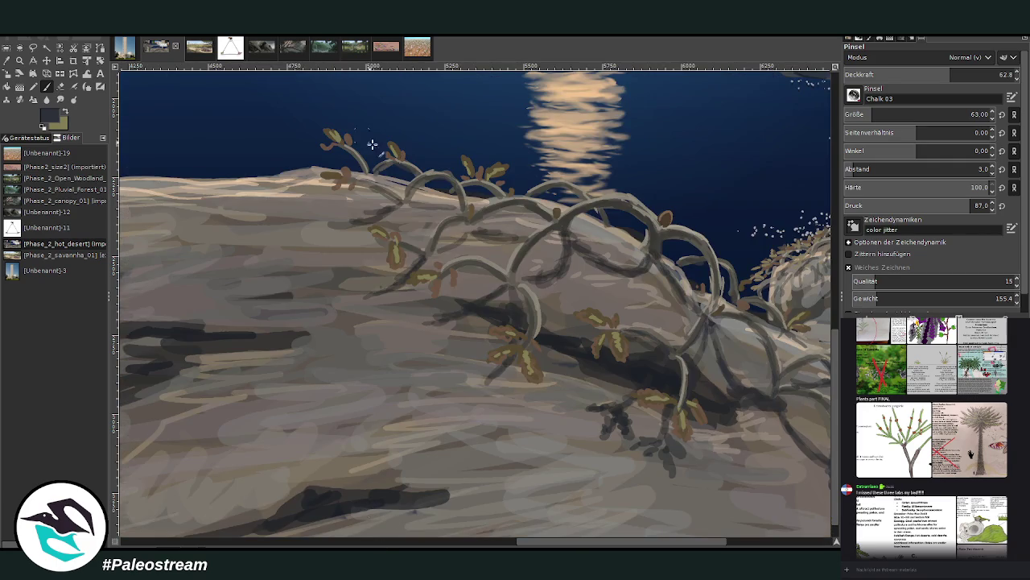
pyautogui.moveTo(438, 338); pyautogui.dragTo(420, 323)
pyautogui.moveTo(498, 372); pyautogui.dragTo(516, 408)
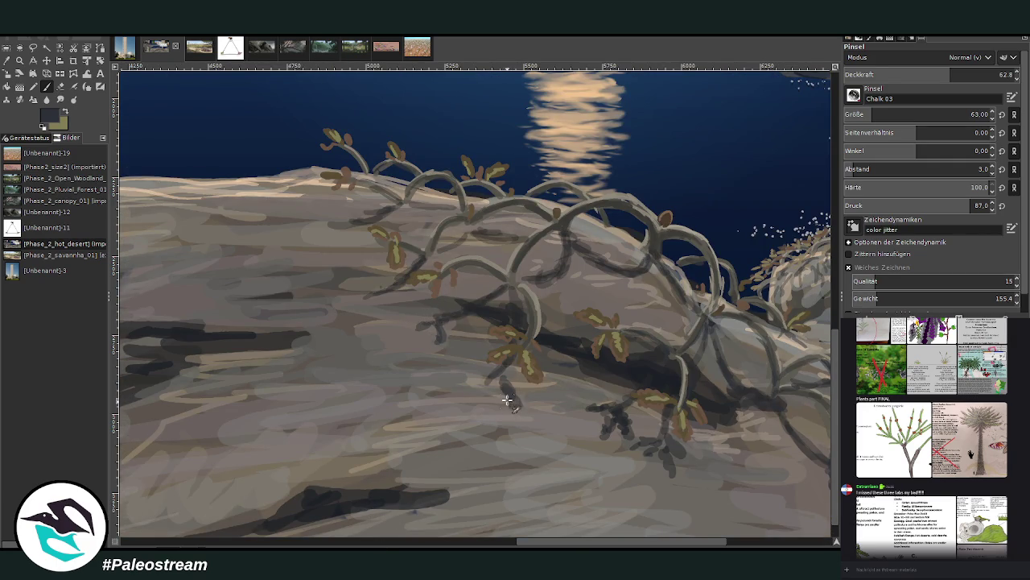
pyautogui.moveTo(488, 372)
pyautogui.mouseDown()
pyautogui.moveTo(459, 389)
pyautogui.moveTo(510, 382)
pyautogui.moveTo(488, 373)
pyautogui.moveTo(502, 371)
pyautogui.moveTo(475, 389)
pyautogui.mouseUp()
pyautogui.moveTo(348, 226)
pyautogui.mouseDown()
pyautogui.moveTo(322, 231)
pyautogui.moveTo(342, 225)
pyautogui.moveTo(332, 218)
pyautogui.moveTo(355, 227)
pyautogui.mouseUp()
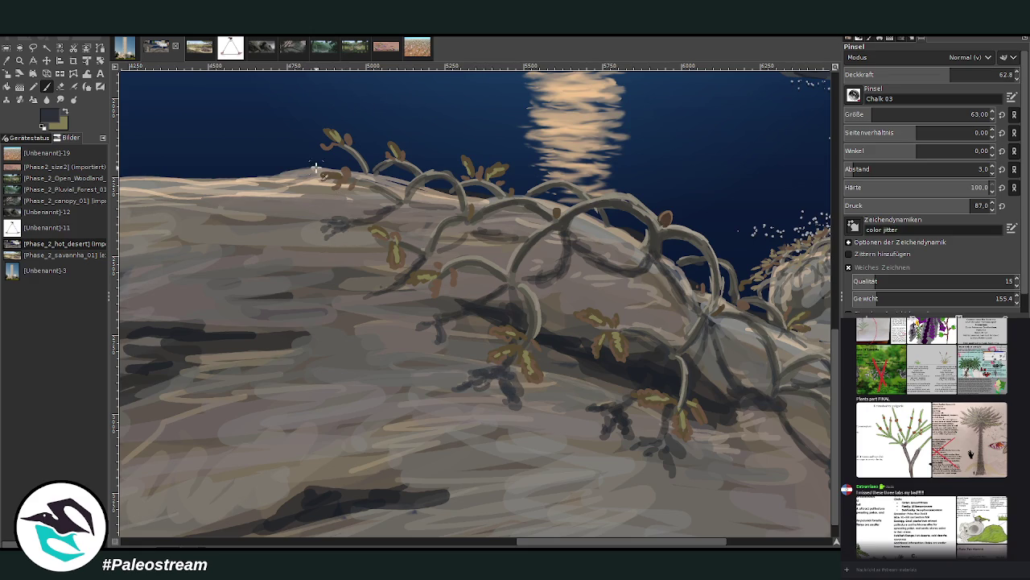
pyautogui.moveTo(317, 168); pyautogui.dragTo(305, 181)
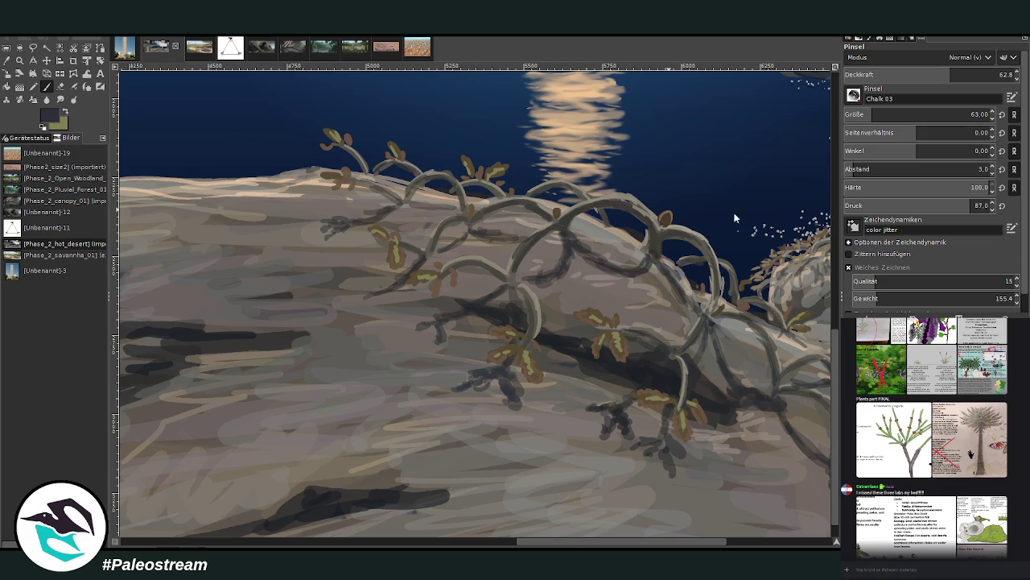
pyautogui.keyDown('ctrl'); pyautogui.click(701, 289); pyautogui.keyUp('ctrl')
# Set the chalk brush to size 23 at 74.1 opacity and sample a pale rock colour
pyautogui.moveTo(926, 114); pyautogui.dragTo(824, 43)
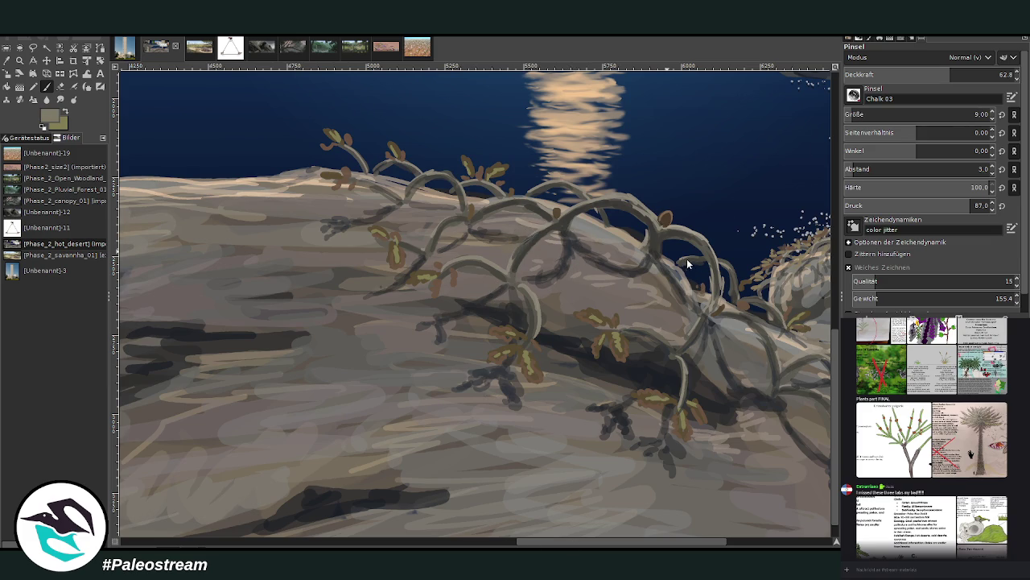
pyautogui.click(969, 74)
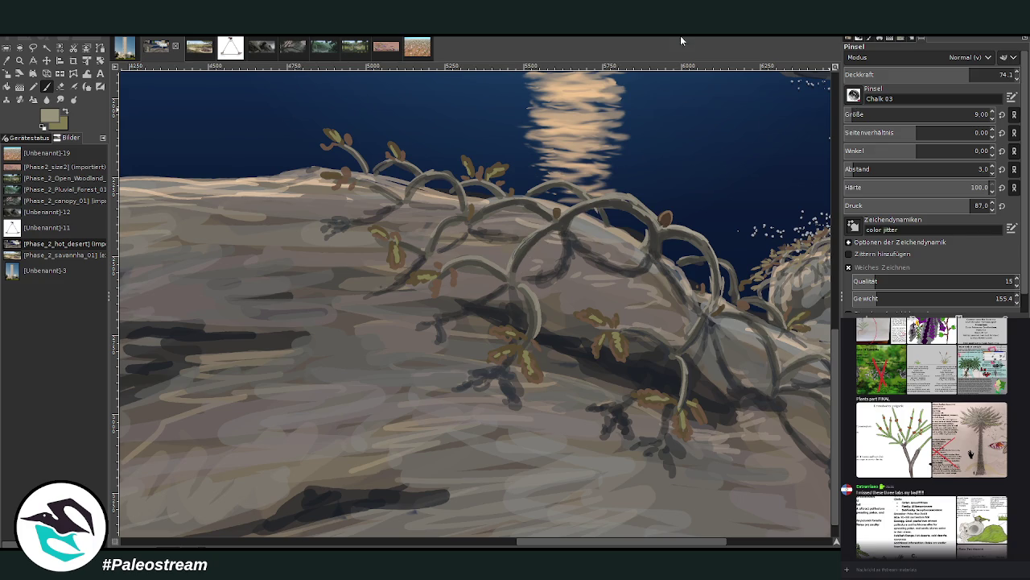
pyautogui.click(886, 115)
pyautogui.keyDown('ctrl'); pyautogui.click(630, 186); pyautogui.keyUp('ctrl')
# Paint pale highlights along the shrub's vine and upper vine
pyautogui.moveTo(520, 283); pyautogui.dragTo(534, 312)
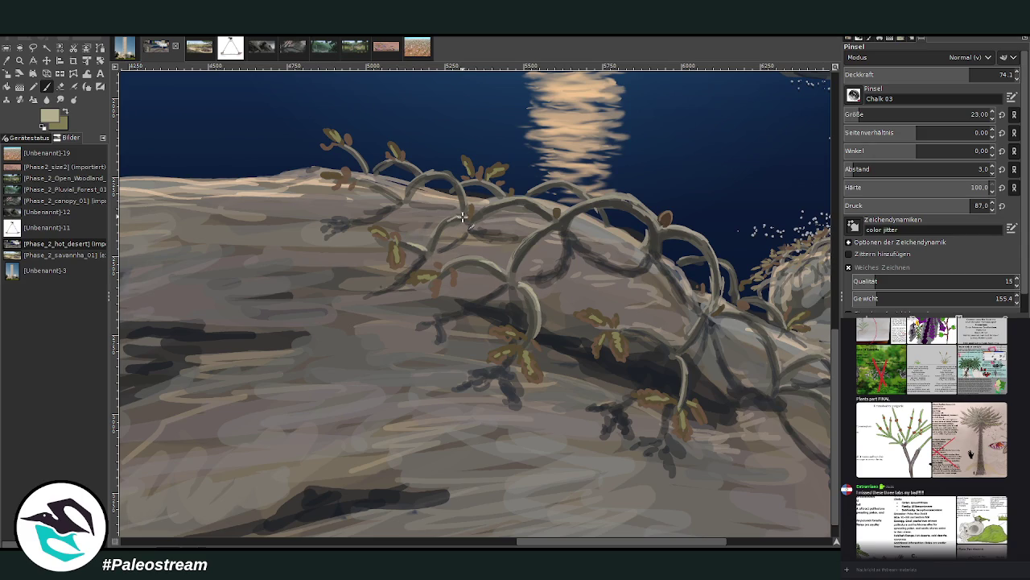
pyautogui.moveTo(431, 173); pyautogui.dragTo(499, 186)
pyautogui.hscroll(5, 503, 532)
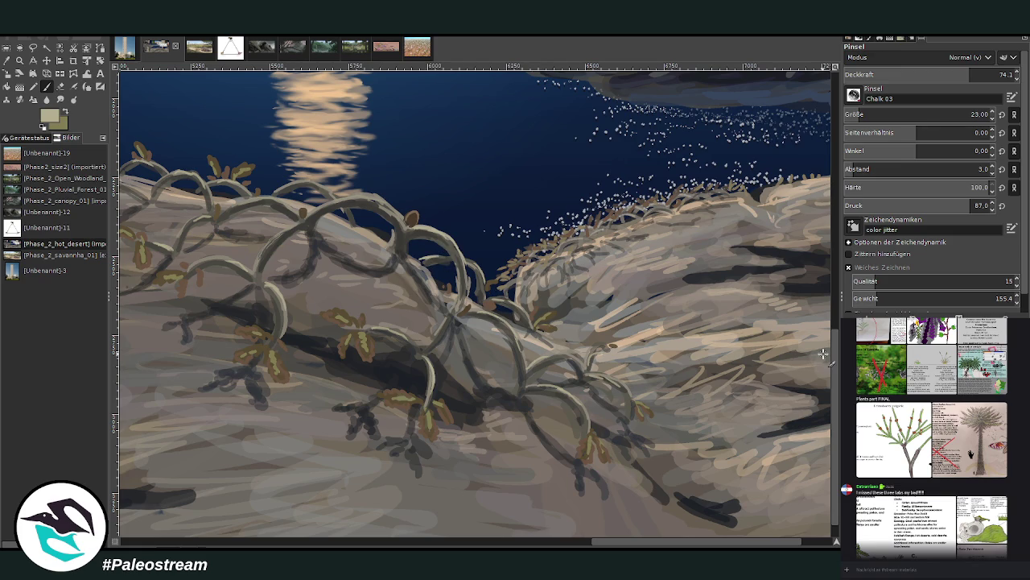
pyautogui.keyDown('ctrl'); pyautogui.scroll(-2, 822, 353); pyautogui.keyUp('ctrl')
pyautogui.keyDown('ctrl'); pyautogui.scroll(-2, 823, 353); pyautogui.keyUp('ctrl')
pyautogui.keyDown('ctrl'); pyautogui.scroll(-2, 822, 354); pyautogui.keyUp('ctrl')
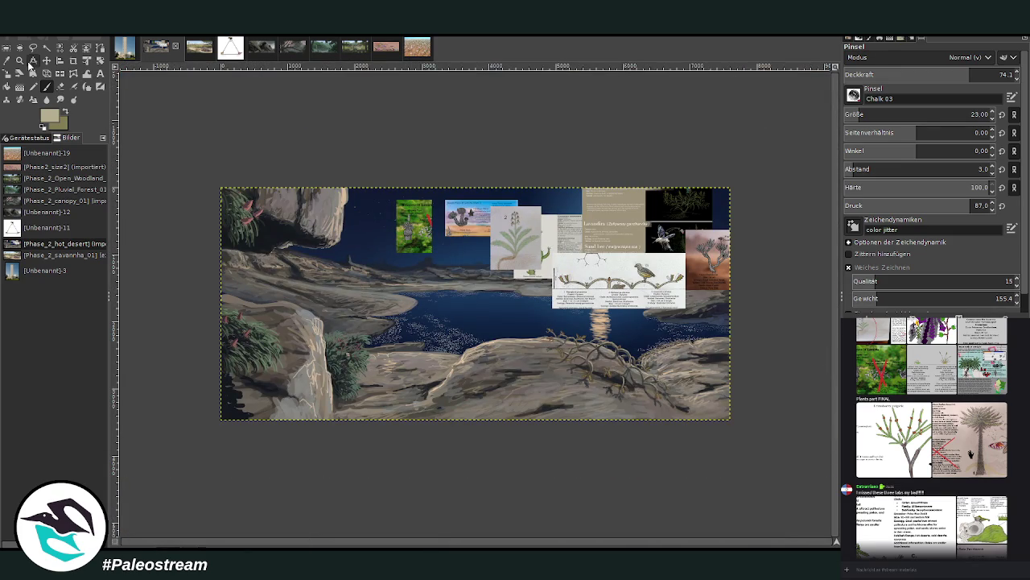
# Zoom onto the green bush and set the brush to 79.8 opacity and size 43
pyautogui.click(19, 61)
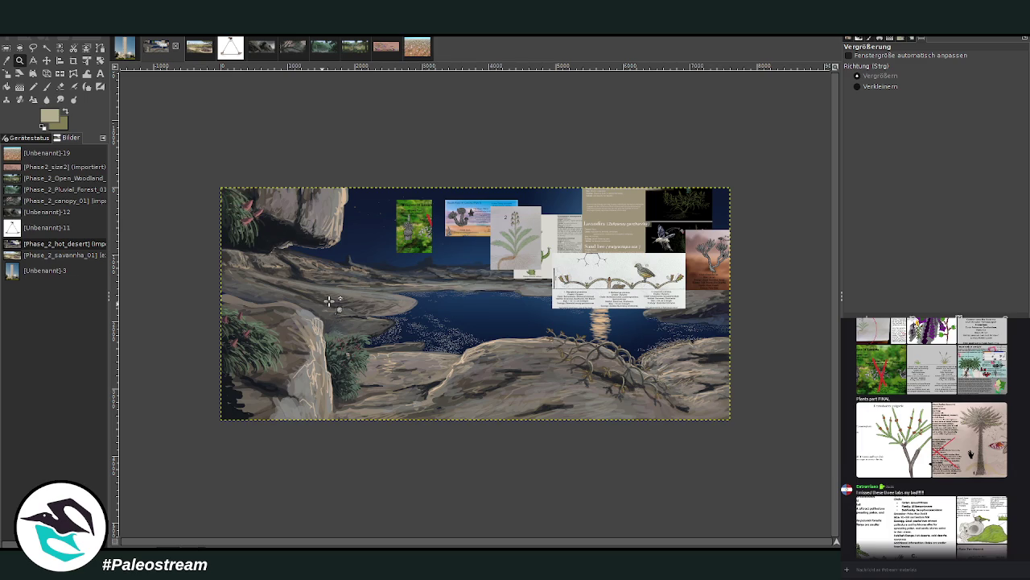
pyautogui.moveTo(330, 302); pyautogui.dragTo(404, 376)
pyautogui.moveTo(348, 155); pyautogui.dragTo(562, 497)
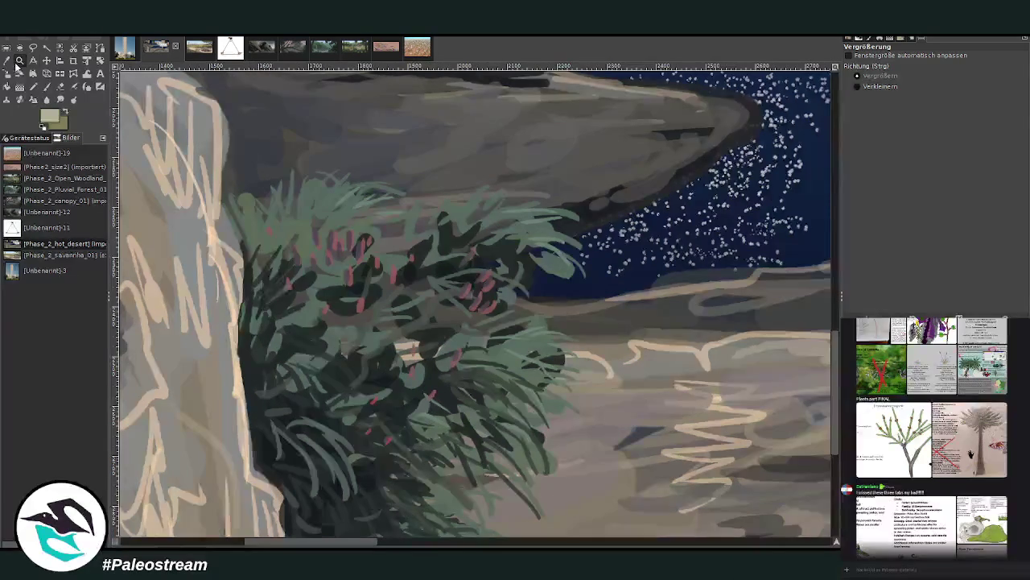
pyautogui.click(46, 86)
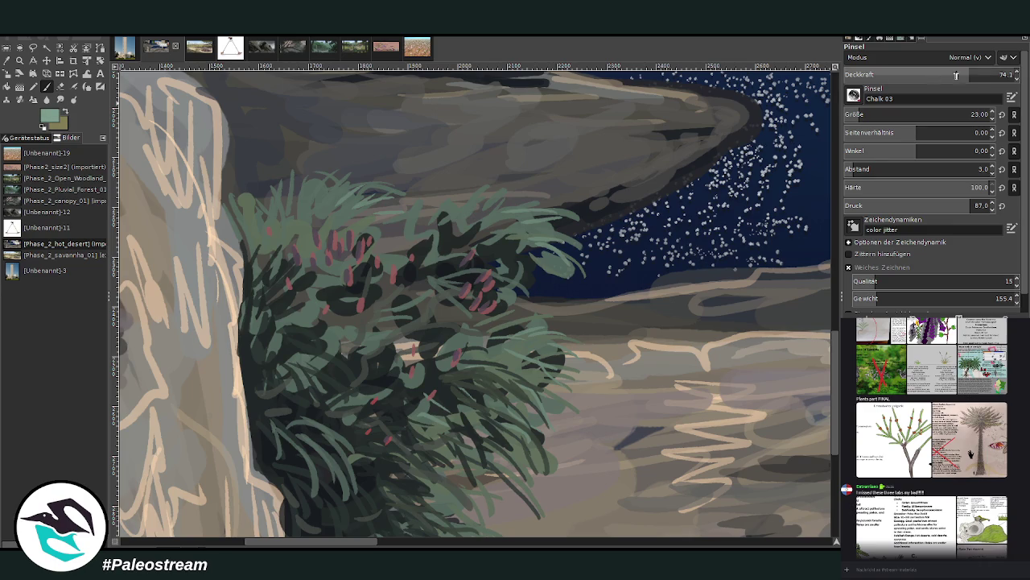
pyautogui.click(984, 74)
pyautogui.click(862, 114)
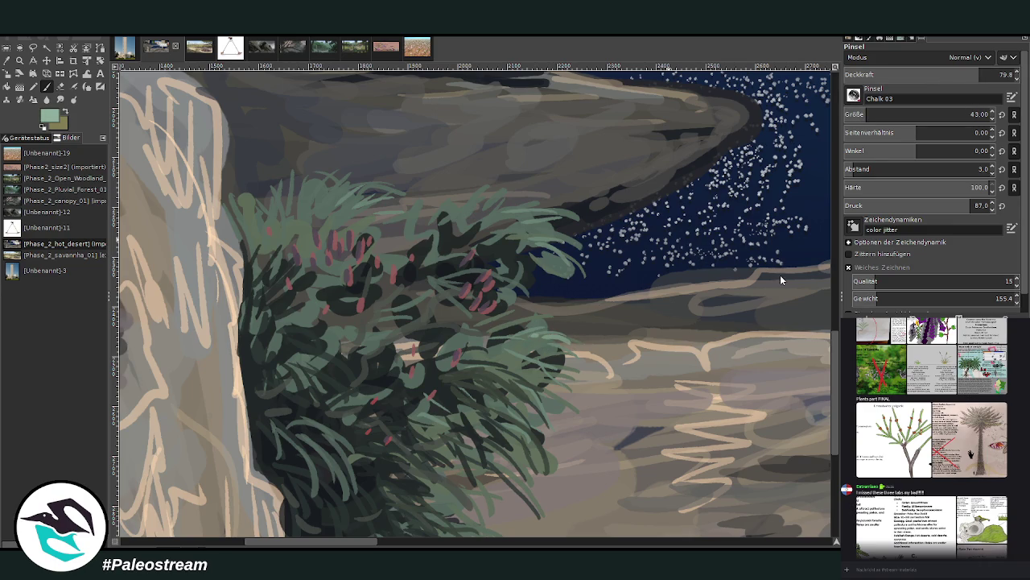
# Paint light-green needles over the bush's right side, top, lower edge and left side
pyautogui.moveTo(556, 334); pyautogui.dragTo(512, 375)
pyautogui.moveTo(543, 407)
pyautogui.mouseDown()
pyautogui.moveTo(531, 364)
pyautogui.moveTo(405, 352)
pyautogui.moveTo(392, 301)
pyautogui.mouseUp()
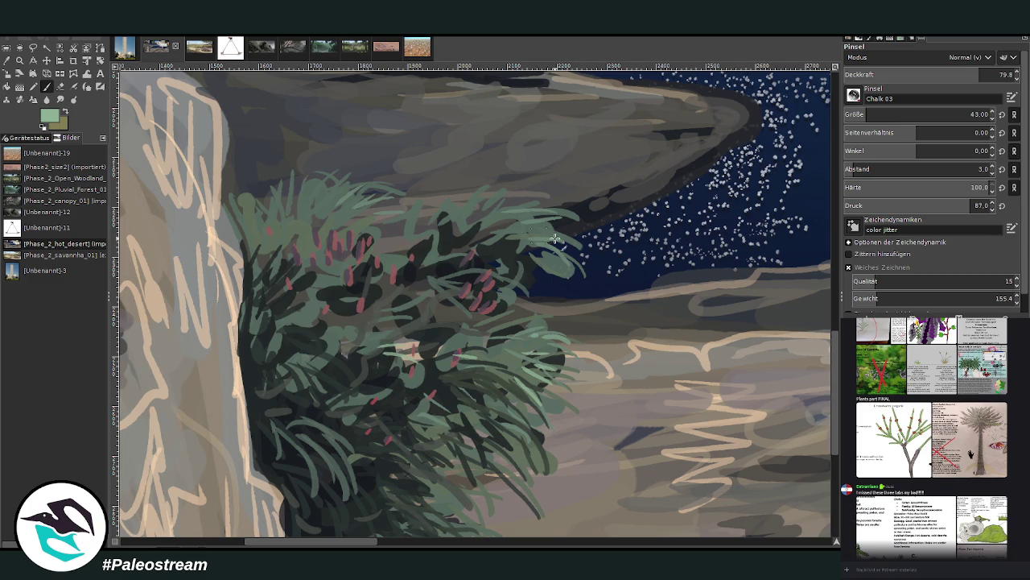
pyautogui.moveTo(555, 238); pyautogui.dragTo(485, 222)
pyautogui.moveTo(380, 207)
pyautogui.mouseDown()
pyautogui.moveTo(339, 219)
pyautogui.moveTo(347, 200)
pyautogui.moveTo(318, 189)
pyautogui.mouseUp()
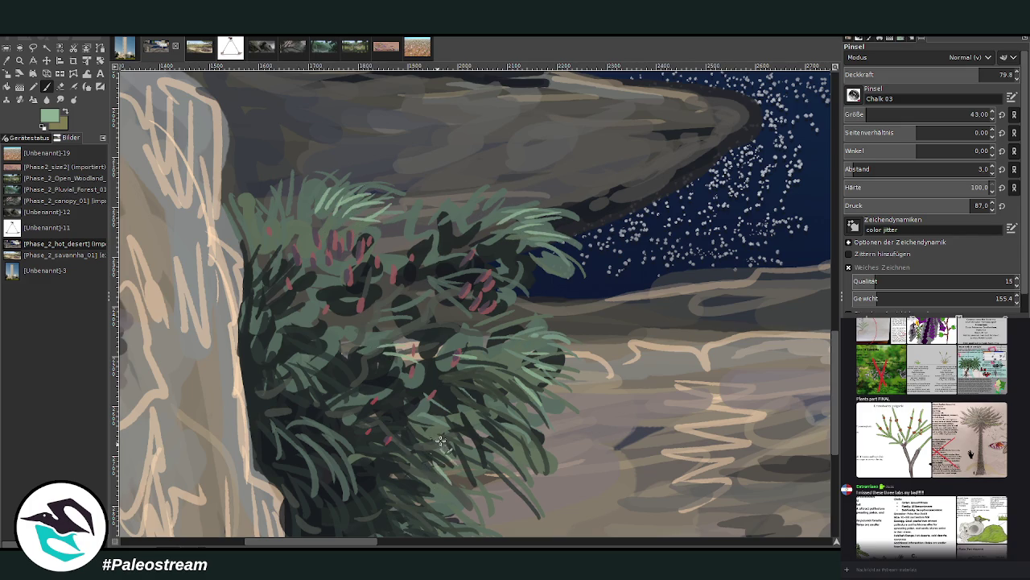
pyautogui.moveTo(539, 511); pyautogui.dragTo(525, 435)
pyautogui.moveTo(346, 481); pyautogui.dragTo(306, 410)
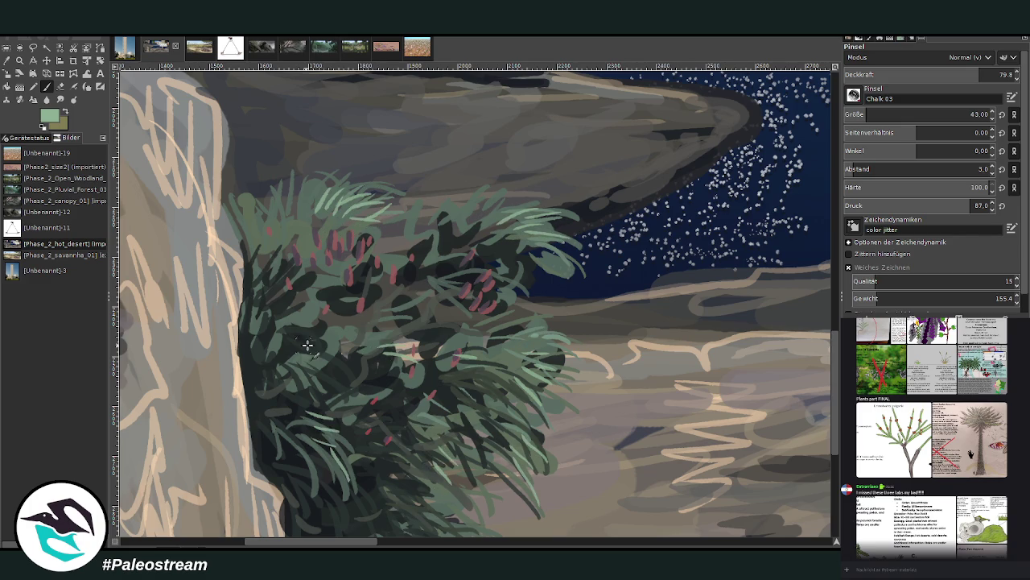
pyautogui.moveTo(316, 350); pyautogui.dragTo(286, 338)
pyautogui.moveTo(316, 326); pyautogui.dragTo(291, 315)
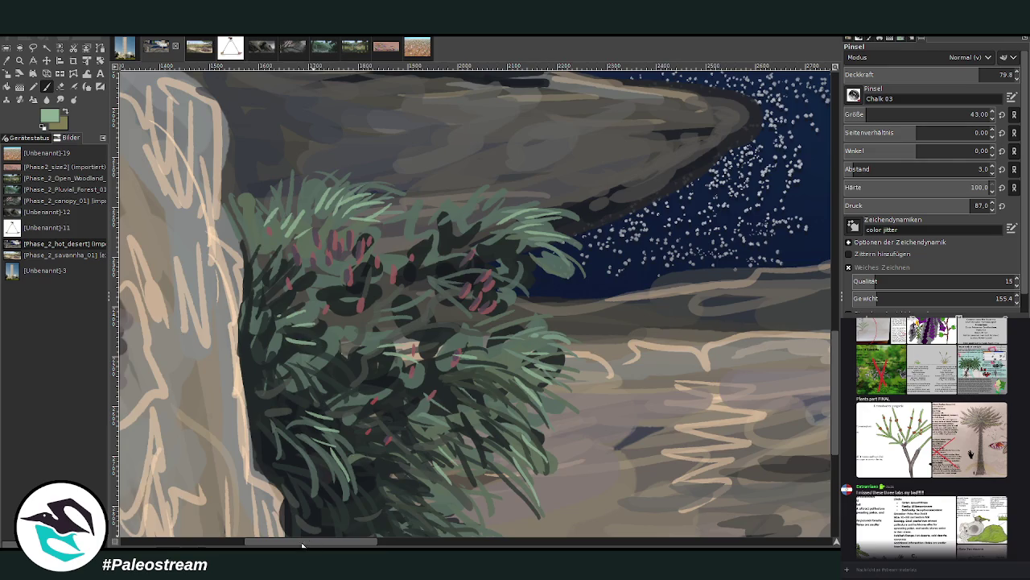
pyautogui.scroll(2, 213, 348)
# Add more light-green needles across the bush's lower middle, lower right and right side
pyautogui.moveTo(381, 390)
pyautogui.mouseDown()
pyautogui.moveTo(395, 463)
pyautogui.moveTo(393, 430)
pyautogui.mouseUp()
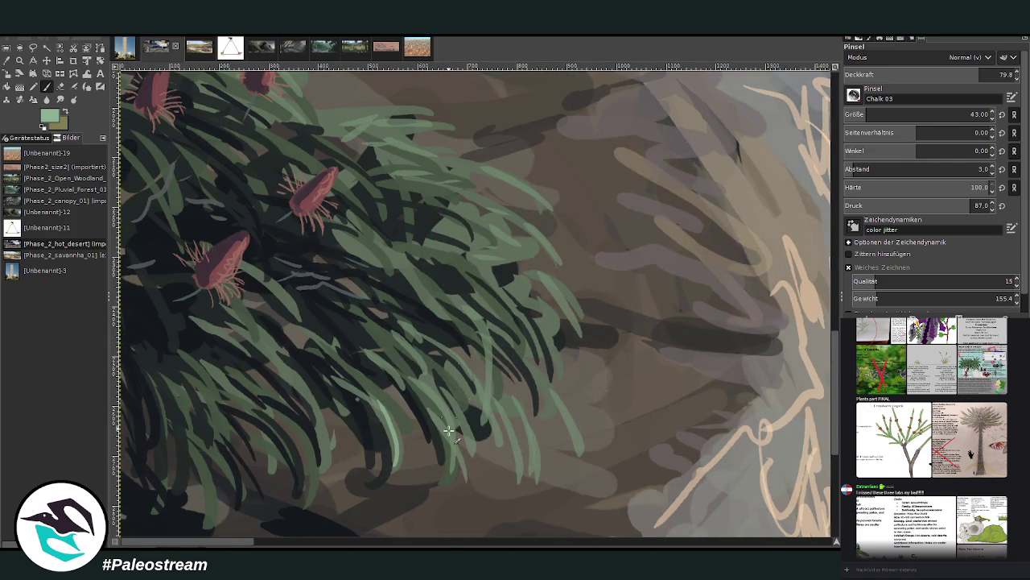
pyautogui.moveTo(398, 354); pyautogui.dragTo(451, 434)
pyautogui.moveTo(378, 335); pyautogui.dragTo(467, 431)
pyautogui.moveTo(449, 372); pyautogui.dragTo(473, 435)
pyautogui.moveTo(475, 315)
pyautogui.mouseDown()
pyautogui.moveTo(489, 417)
pyautogui.moveTo(536, 446)
pyautogui.mouseUp()
pyautogui.moveTo(528, 367); pyautogui.dragTo(573, 421)
pyautogui.moveTo(525, 306); pyautogui.dragTo(558, 362)
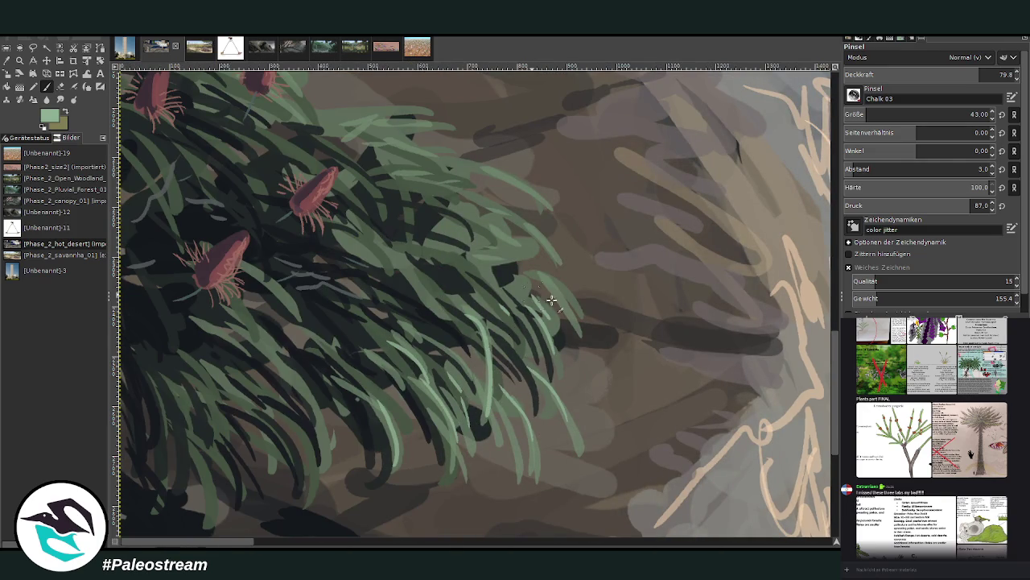
pyautogui.moveTo(481, 197); pyautogui.dragTo(518, 232)
pyautogui.moveTo(434, 191); pyautogui.dragTo(475, 222)
pyautogui.scroll(3, 771, 352)
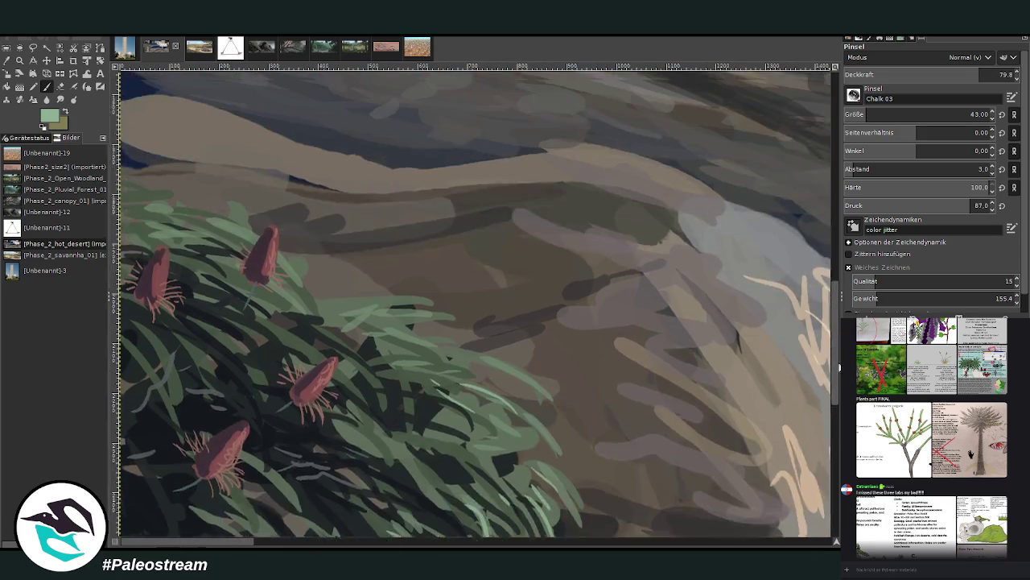
pyautogui.scroll(2, 487, 111)
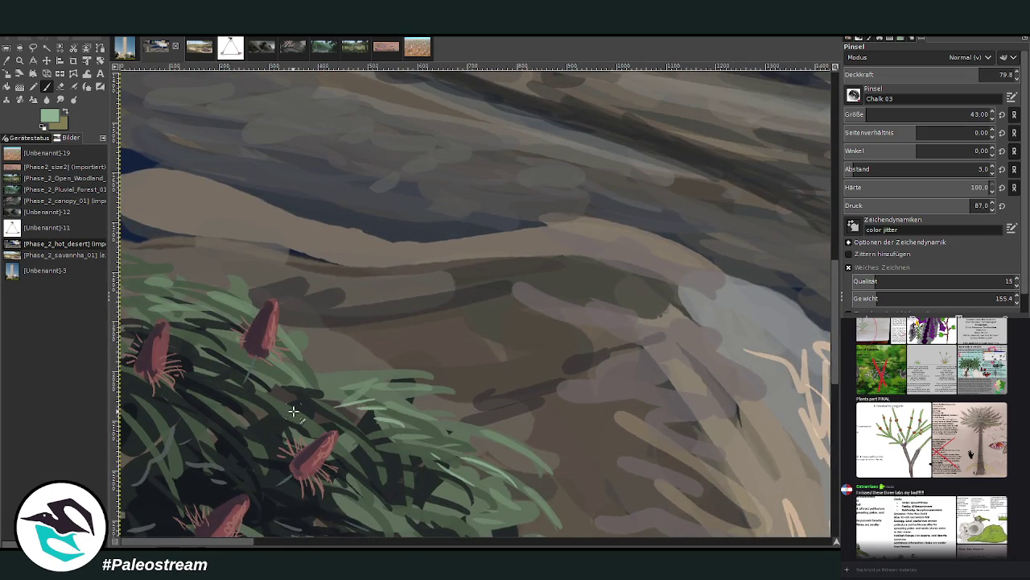
pyautogui.scroll(-3, 322, 419)
pyautogui.scroll(-2, 294, 412)
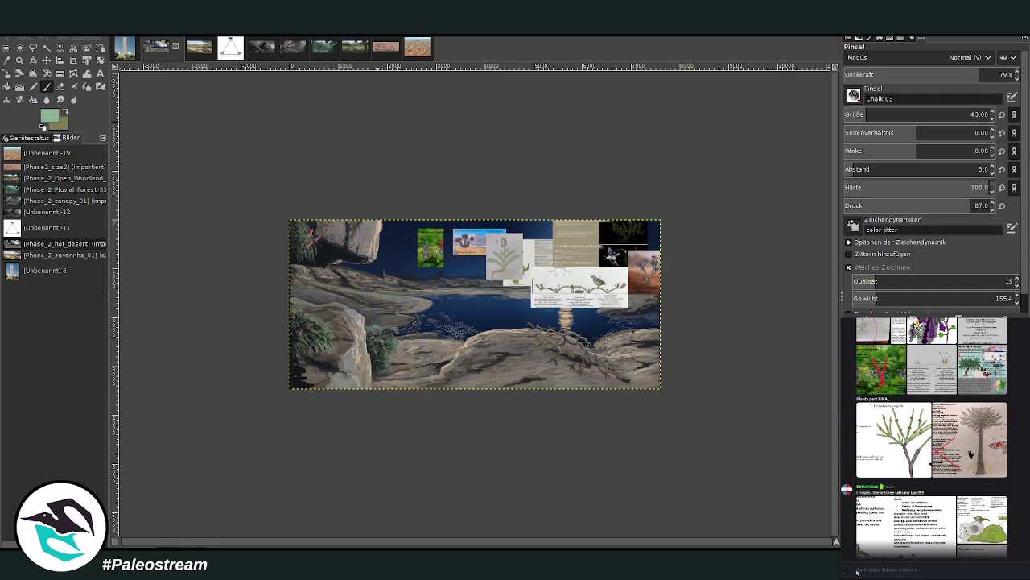
# Move the Lemurian ambiaty species card to the lower left of the scene
pyautogui.press('z')
pyautogui.moveTo(420, 222); pyautogui.dragTo(626, 404)
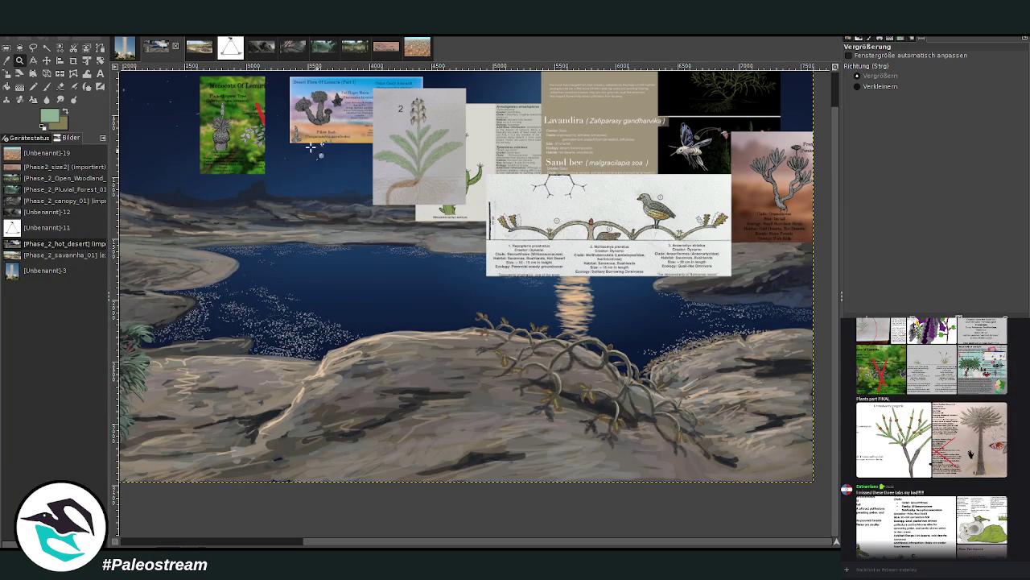
pyautogui.click(46, 61)
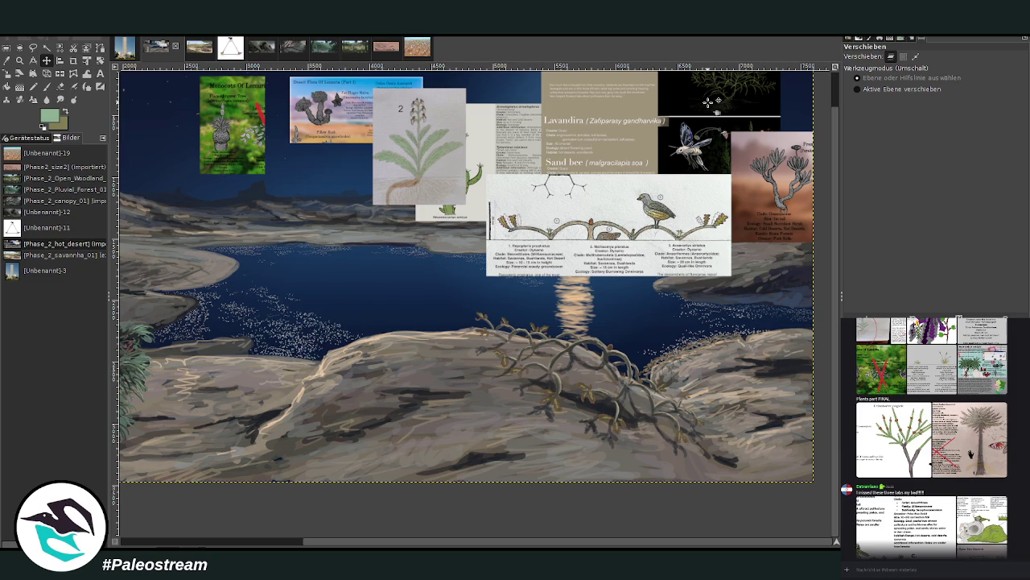
pyautogui.moveTo(708, 101); pyautogui.dragTo(327, 317)
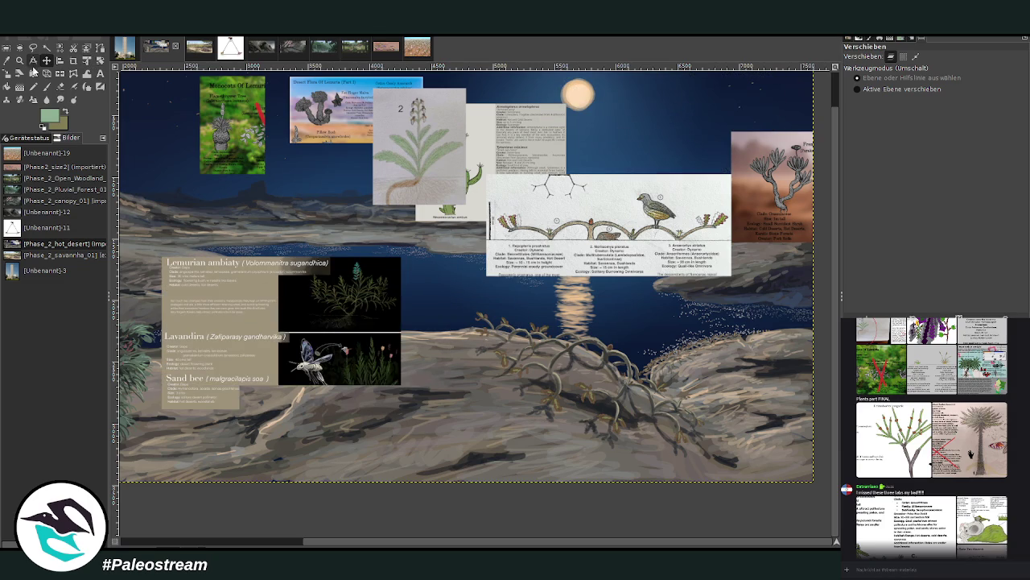
# Inspect the species card up close, then move plant drawing 2 left near it
pyautogui.click(20, 60)
pyautogui.moveTo(218, 241); pyautogui.dragTo(451, 415)
pyautogui.moveTo(214, 144)
pyautogui.mouseDown()
pyautogui.moveTo(299, 198)
pyautogui.moveTo(641, 546)
pyautogui.mouseUp()
pyautogui.moveTo(506, 545); pyautogui.dragTo(476, 547)
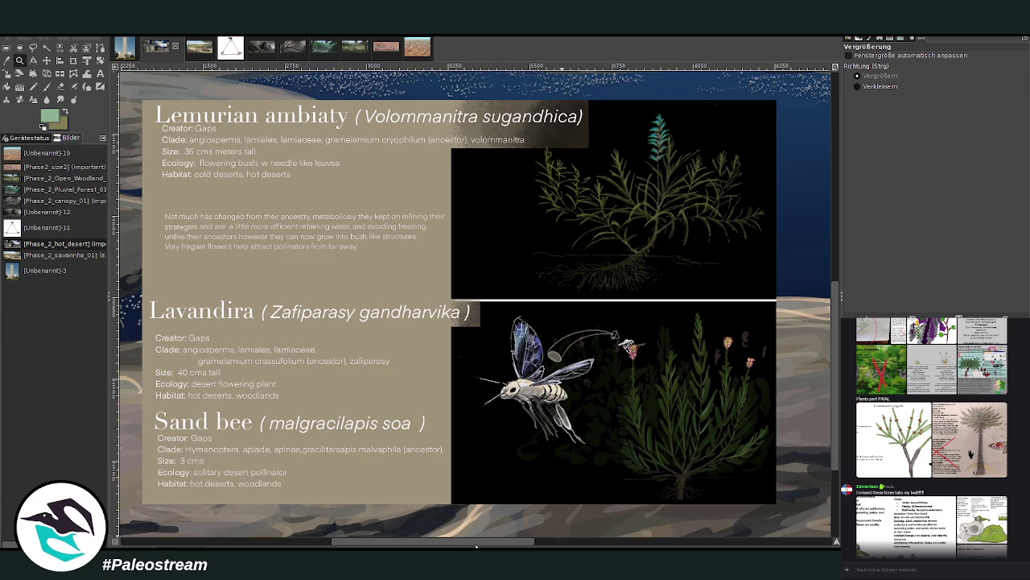
pyautogui.press('-')
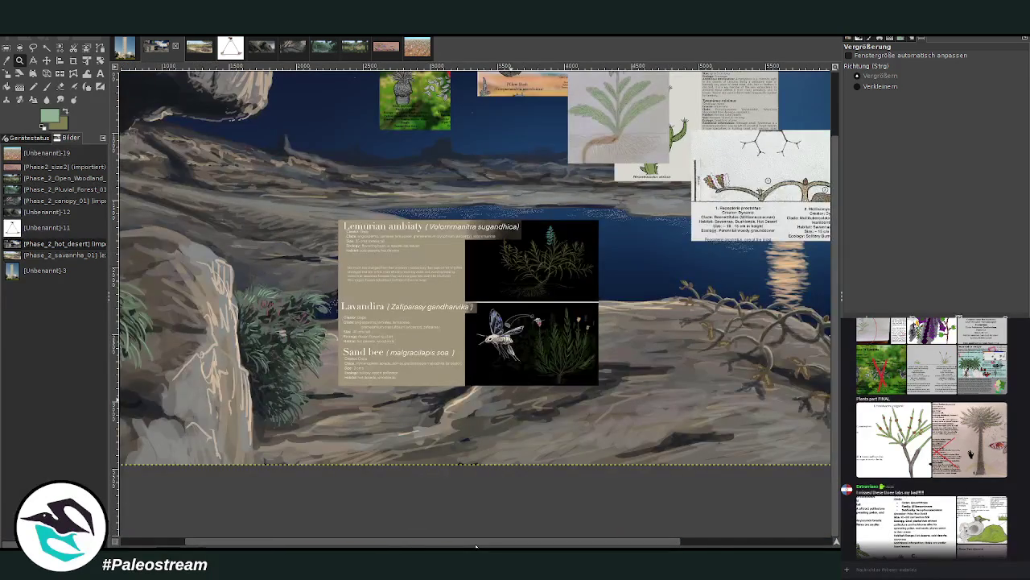
pyautogui.click(47, 60)
pyautogui.moveTo(647, 215)
pyautogui.mouseDown()
pyautogui.moveTo(369, 282)
pyautogui.moveTo(462, 284)
pyautogui.mouseUp()
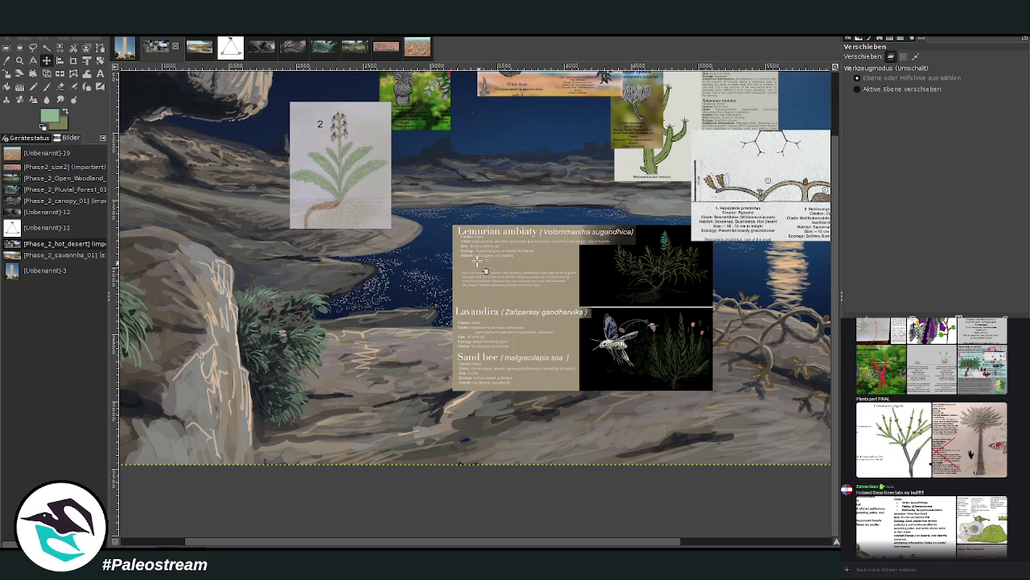
# Zoom in on plant drawing 2 and delete the numbered plant sketch card
pyautogui.click(20, 61)
pyautogui.moveTo(287, 81); pyautogui.dragTo(417, 270)
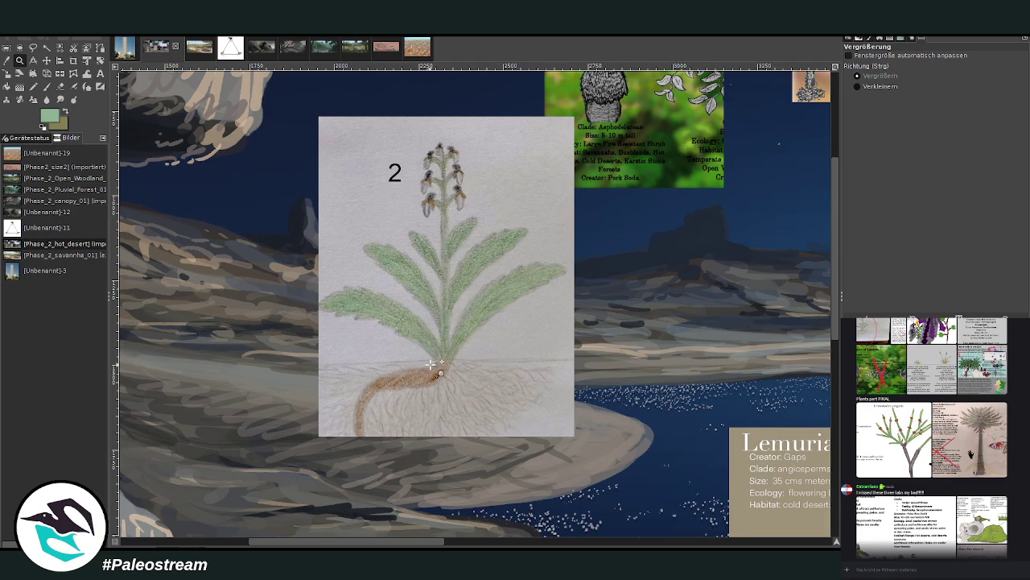
pyautogui.scroll(-1, 431, 365)
pyautogui.scroll(-3, 431, 364)
pyautogui.scroll(-1, 431, 365)
pyautogui.scroll(1, 431, 365)
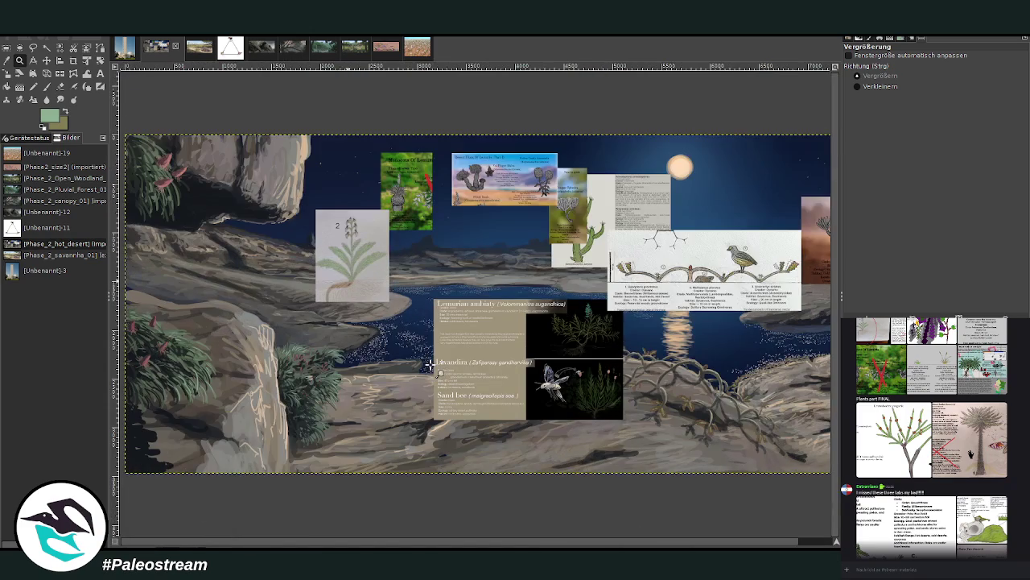
pyautogui.moveTo(322, 182); pyautogui.dragTo(620, 469)
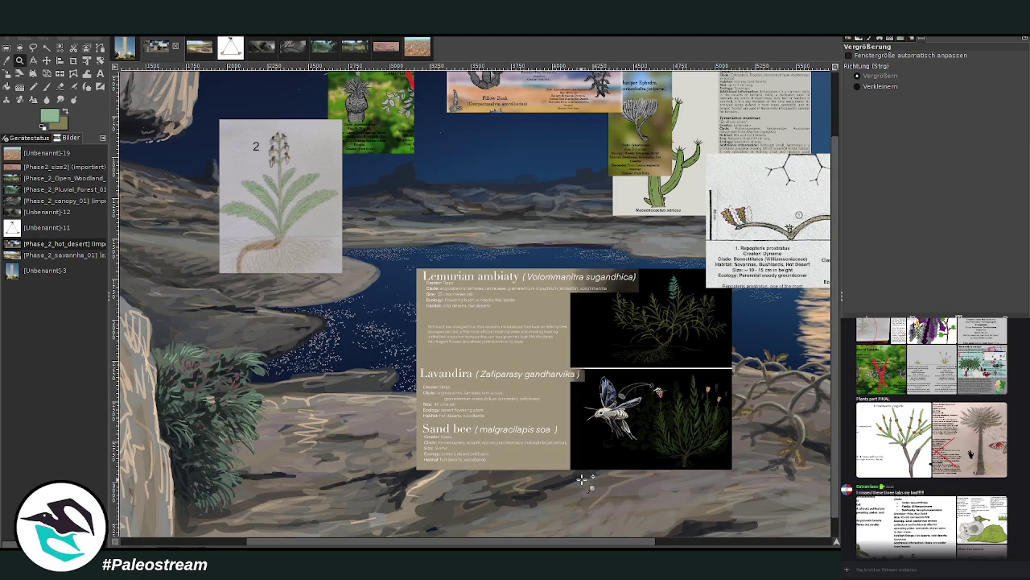
pyautogui.press('m')
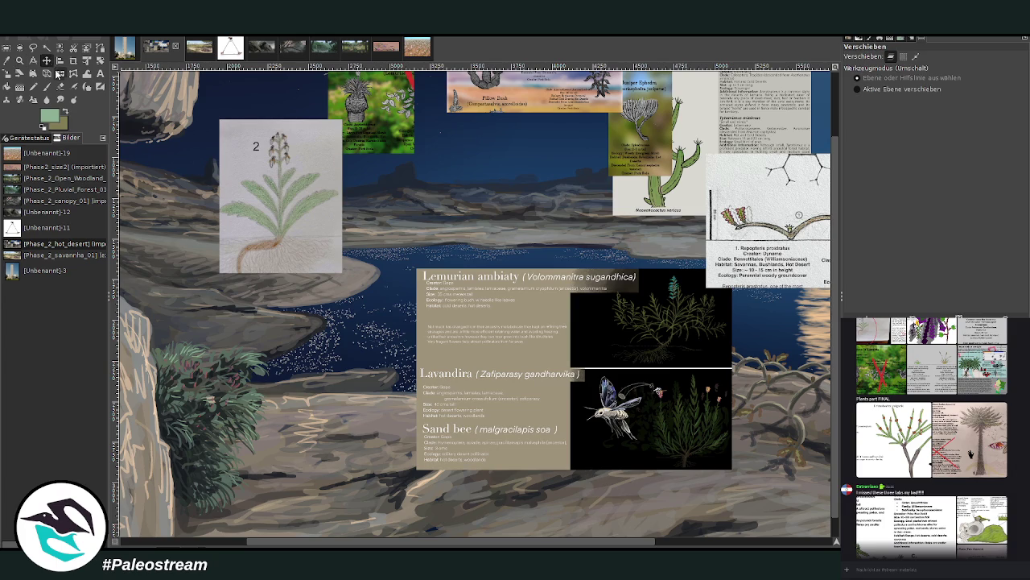
pyautogui.moveTo(259, 203); pyautogui.dragTo(259, 213)
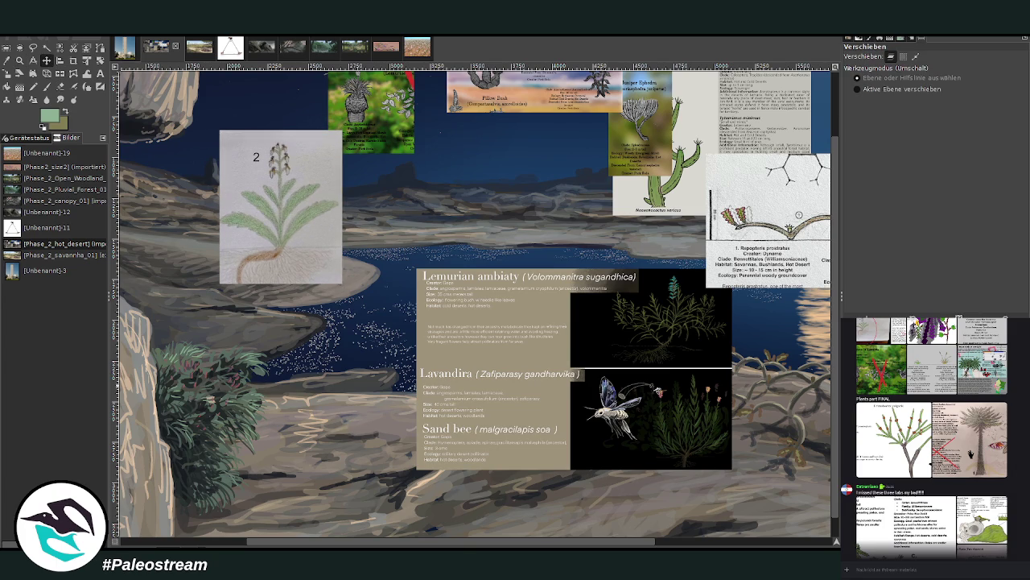
pyautogui.hotkey('ctrl', 'z')
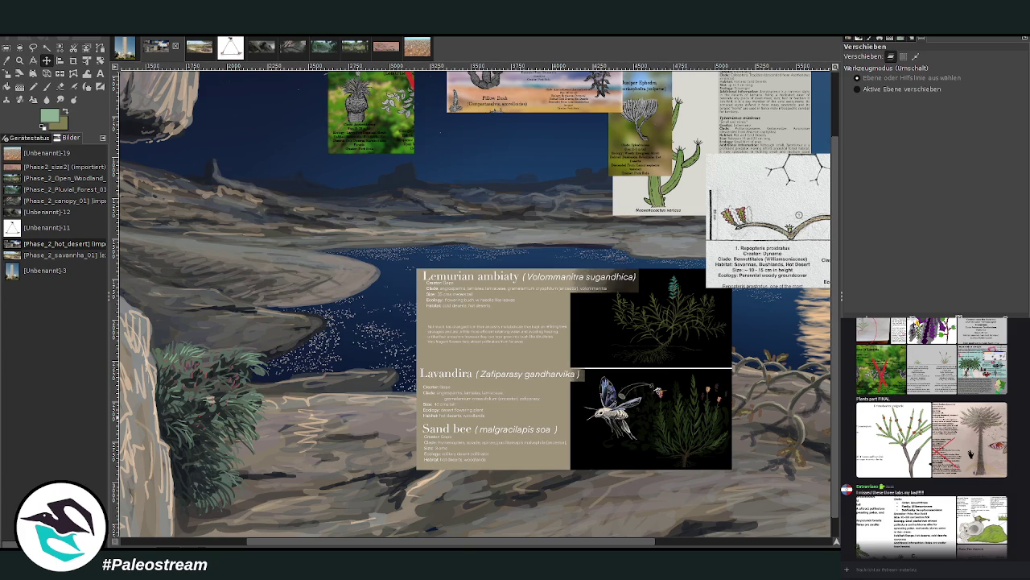
# Remove the bird illustration card and shift the Lemurian ambiaty card up and right
pyautogui.hscroll(5, 495, 492)
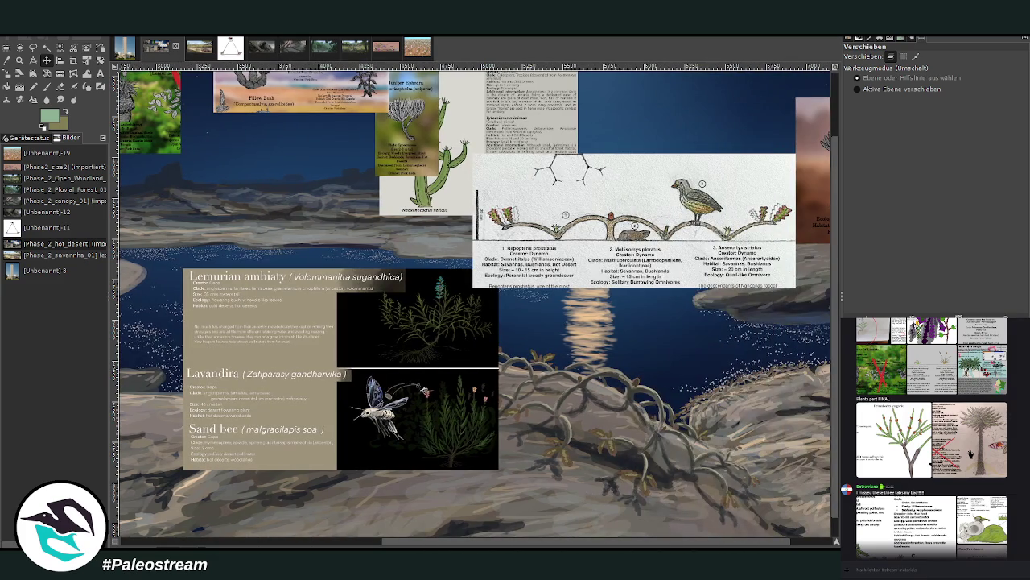
pyautogui.hotkey('ctrl', 'z')
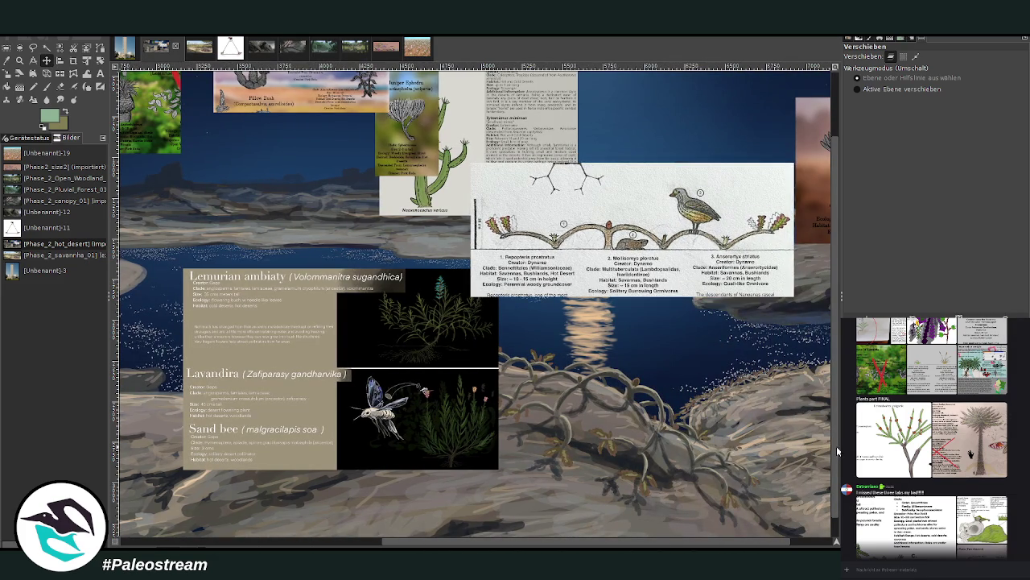
pyautogui.hotkey('ctrl', 'z')
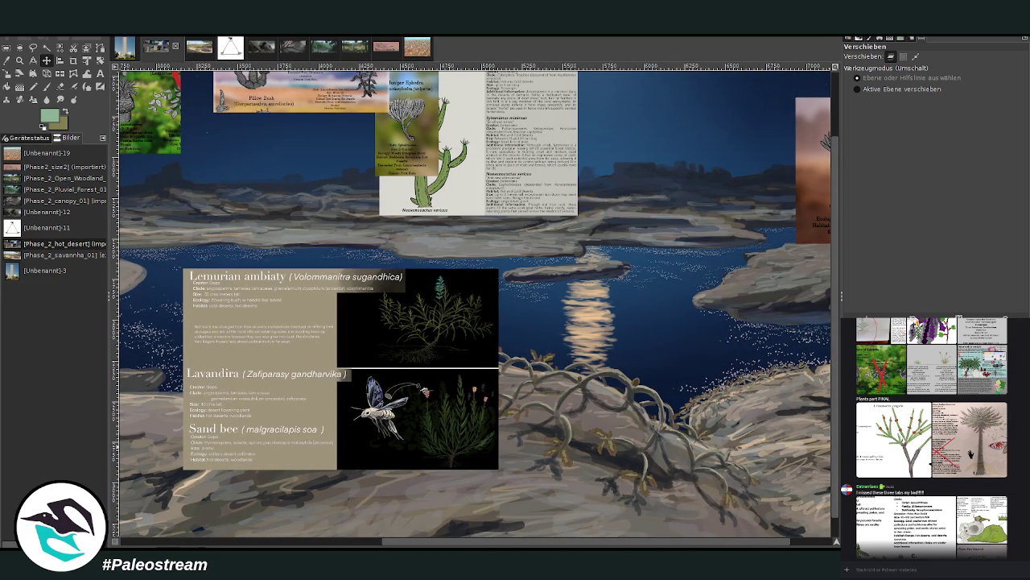
pyautogui.hscroll(2, 540, 543)
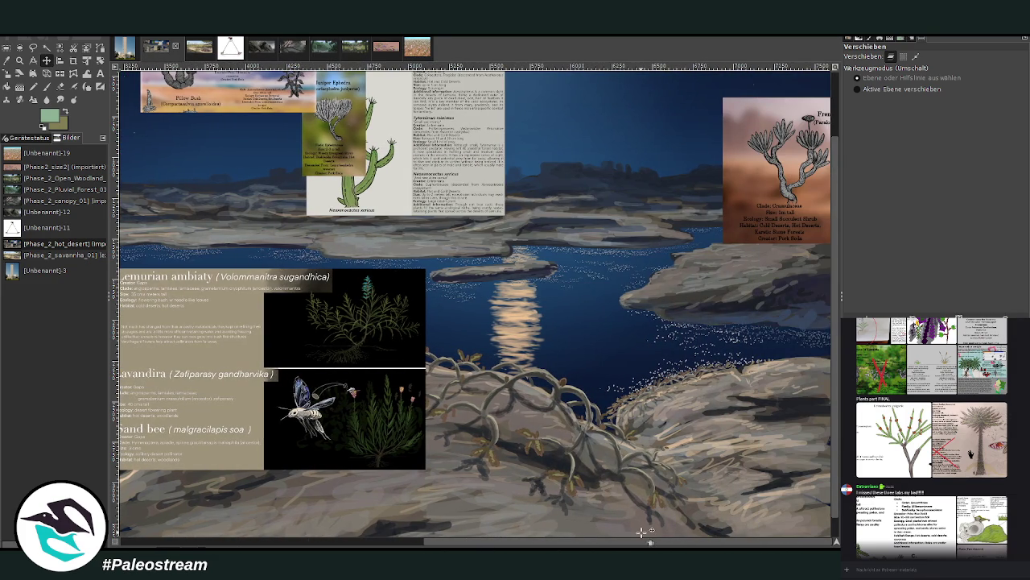
pyautogui.moveTo(264, 325); pyautogui.dragTo(299, 273)
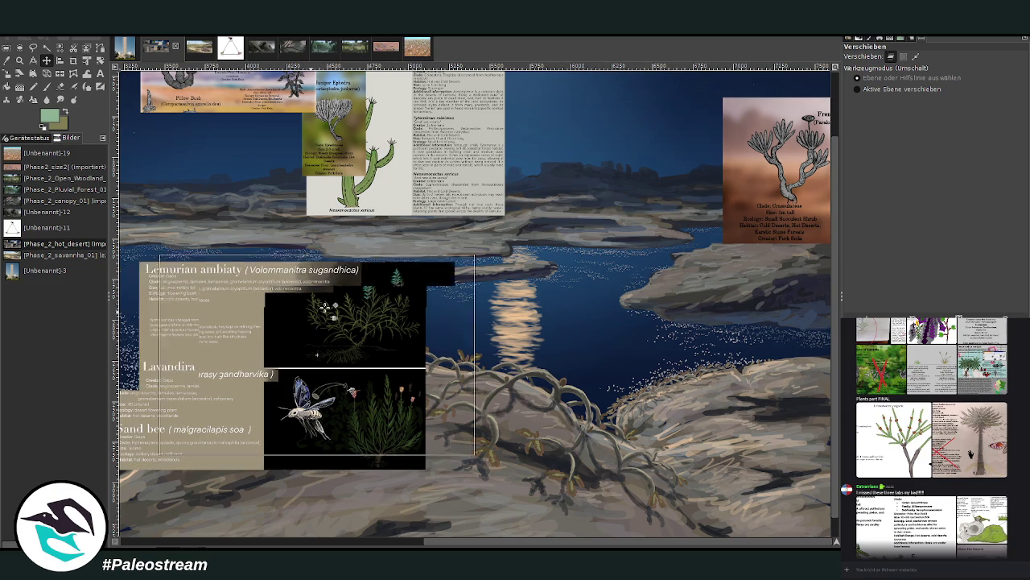
# Zoom in to inspect the species cards, then zoom back out over the landscape
pyautogui.press('z')
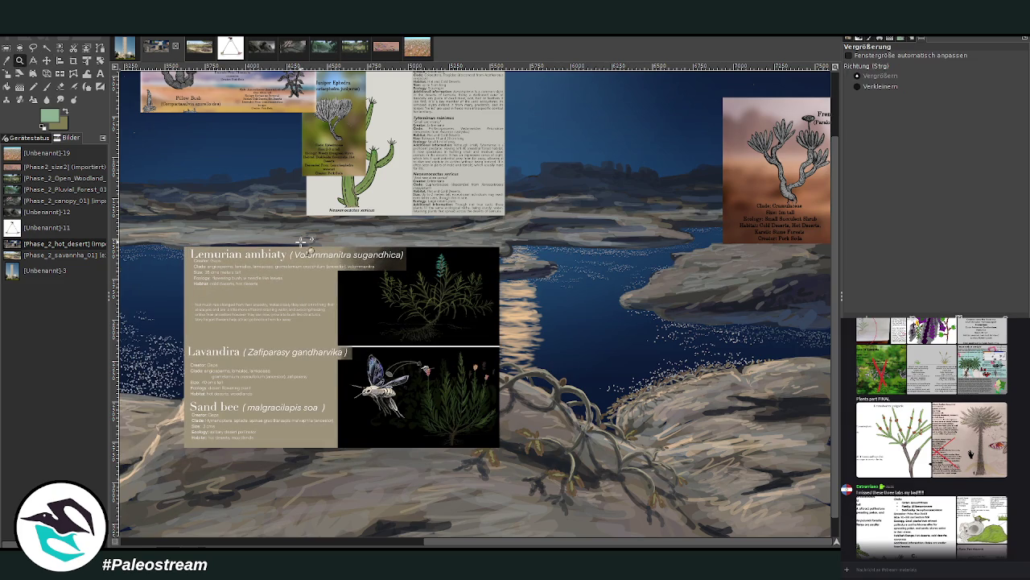
pyautogui.moveTo(273, 211); pyautogui.dragTo(527, 445)
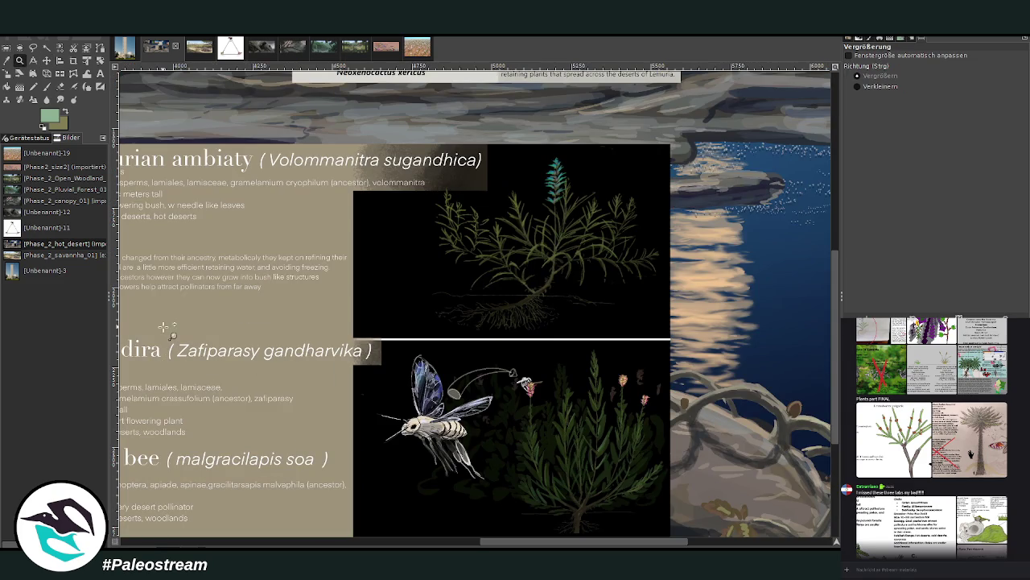
pyautogui.hscroll(-2, 462, 545)
pyautogui.hscroll(-4, 454, 545)
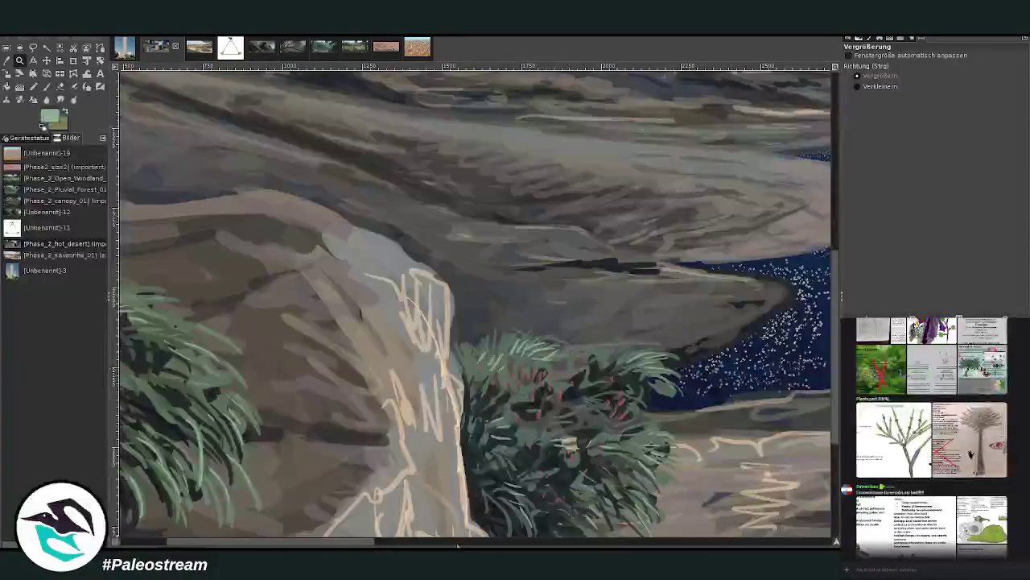
pyautogui.hscroll(2, 454, 545)
pyautogui.hscroll(2, 453, 545)
pyautogui.hscroll(1, 454, 545)
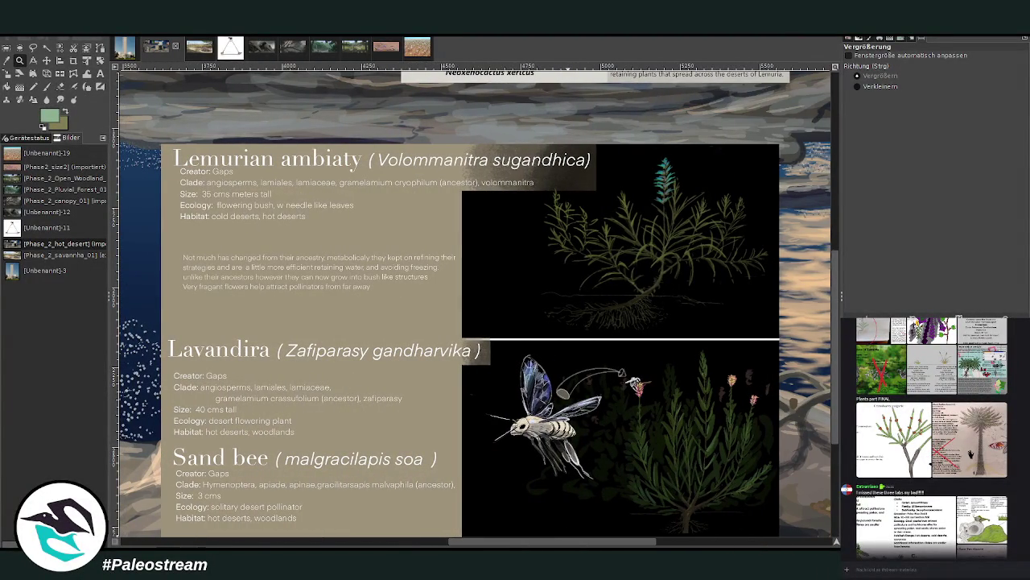
pyautogui.press('-')
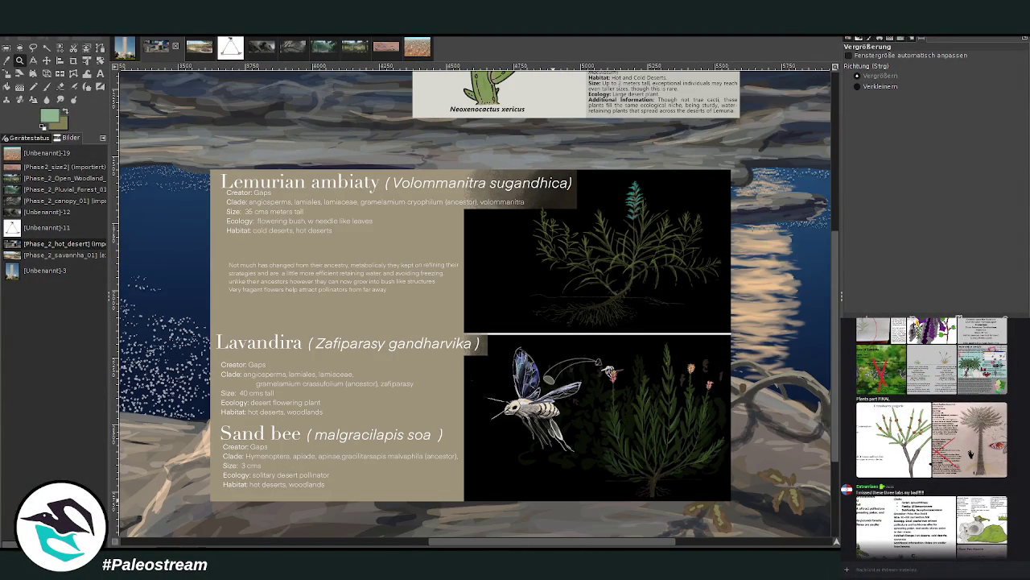
pyautogui.scroll(-3, 810, 476)
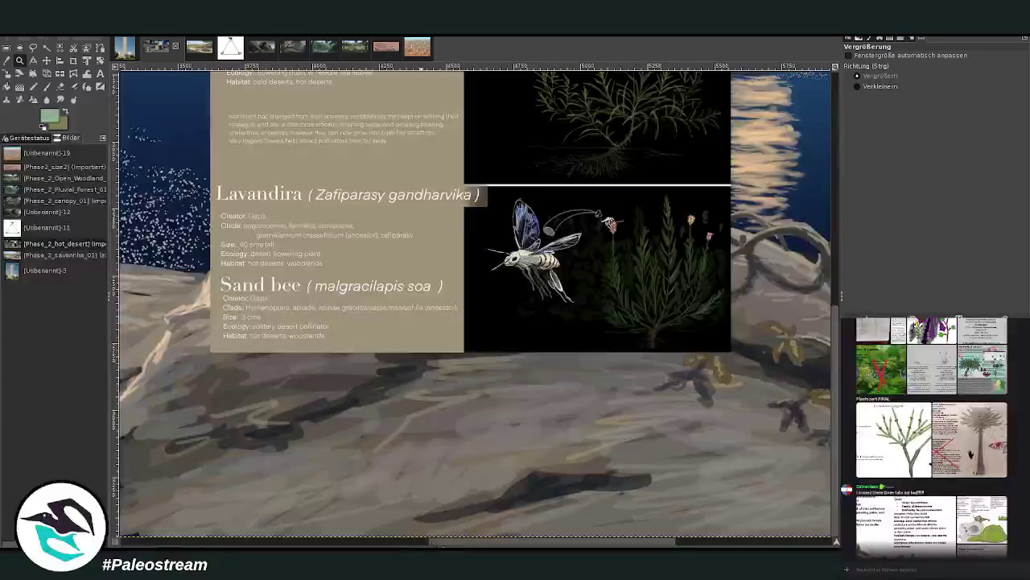
pyautogui.hscroll(-5, 380, 499)
pyautogui.hscroll(-1, 381, 499)
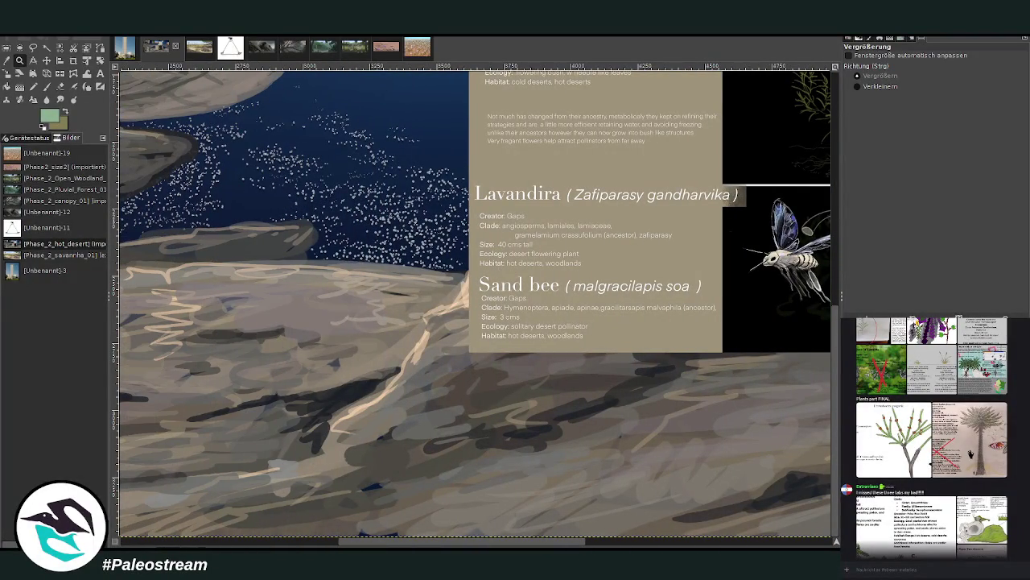
# Reposition the Lemurian ambiaty card beside the green left-cliff bush
pyautogui.click(47, 60)
pyautogui.scroll(5, 241, 322)
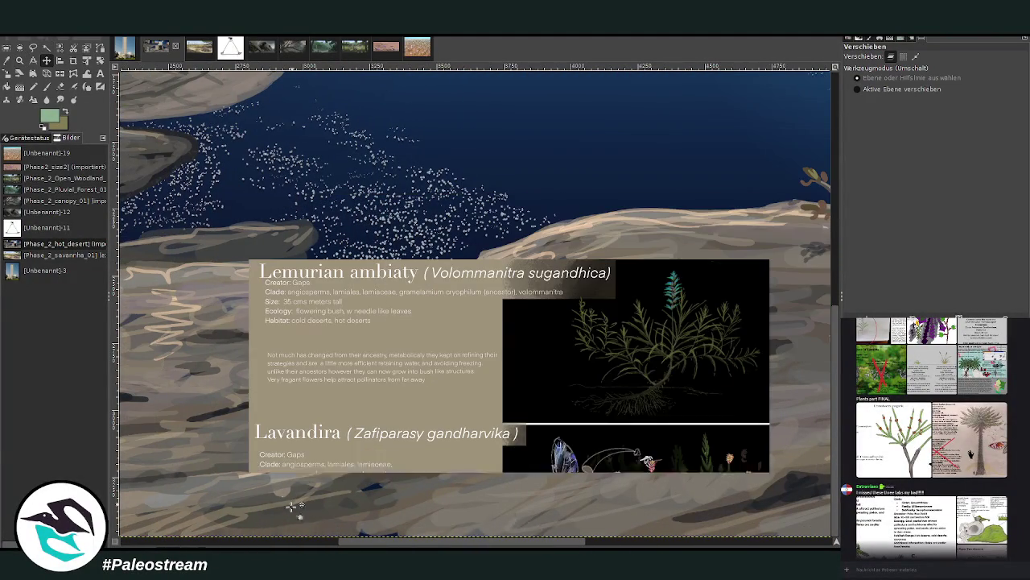
pyautogui.moveTo(360, 541); pyautogui.dragTo(294, 545)
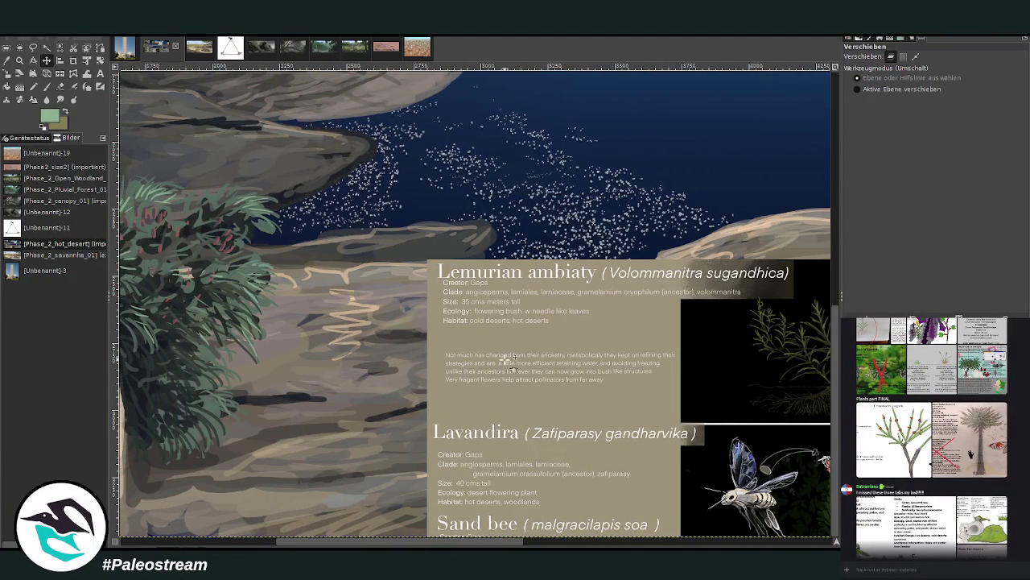
pyautogui.moveTo(511, 367); pyautogui.dragTo(449, 288)
pyautogui.moveTo(301, 544)
pyautogui.mouseDown()
pyautogui.moveTo(288, 544)
pyautogui.moveTo(308, 544)
pyautogui.mouseUp()
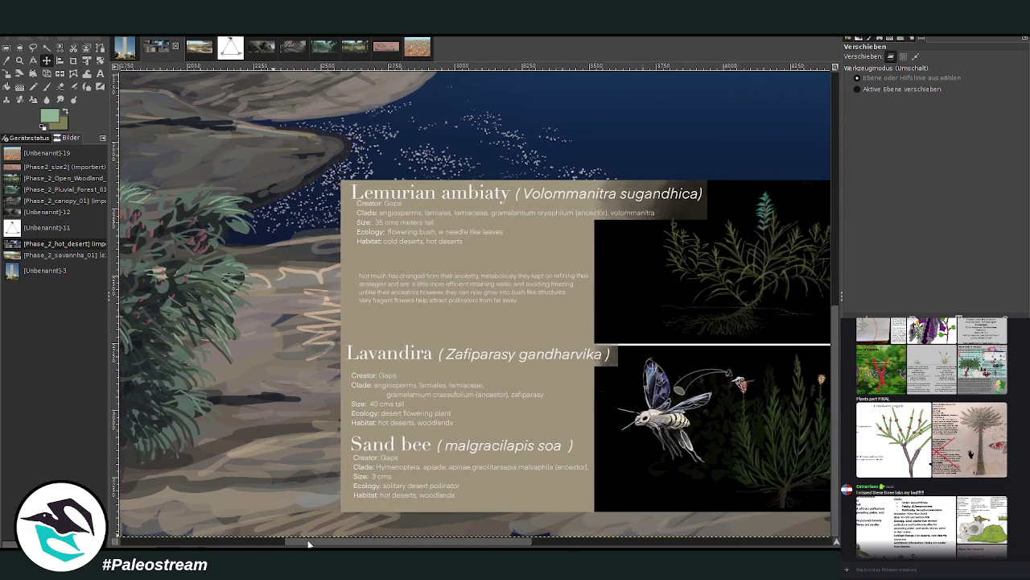
# Sample dark olive green from the plant drawing and set the brush to size 57
pyautogui.click(8, 60)
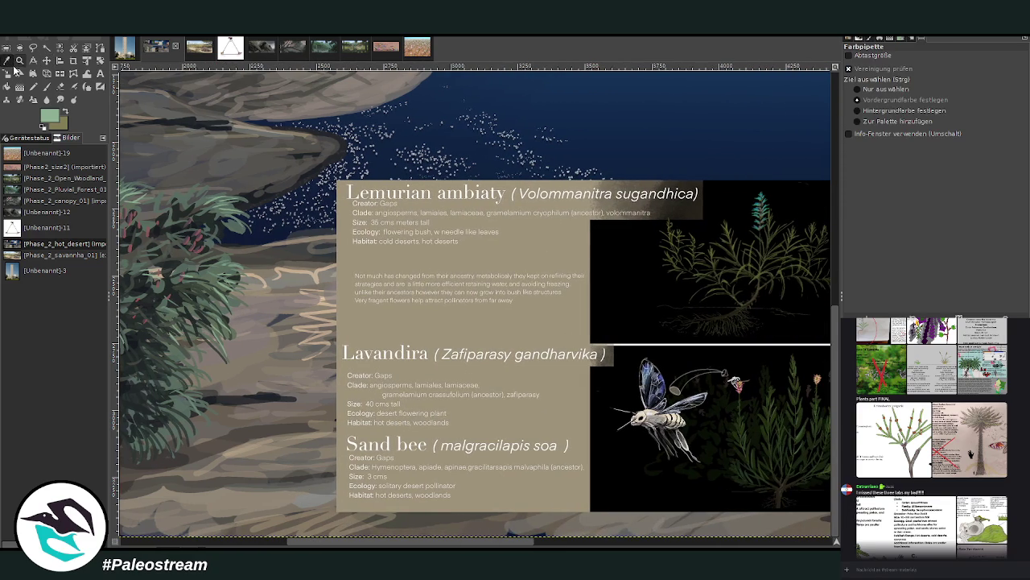
pyautogui.click(754, 269)
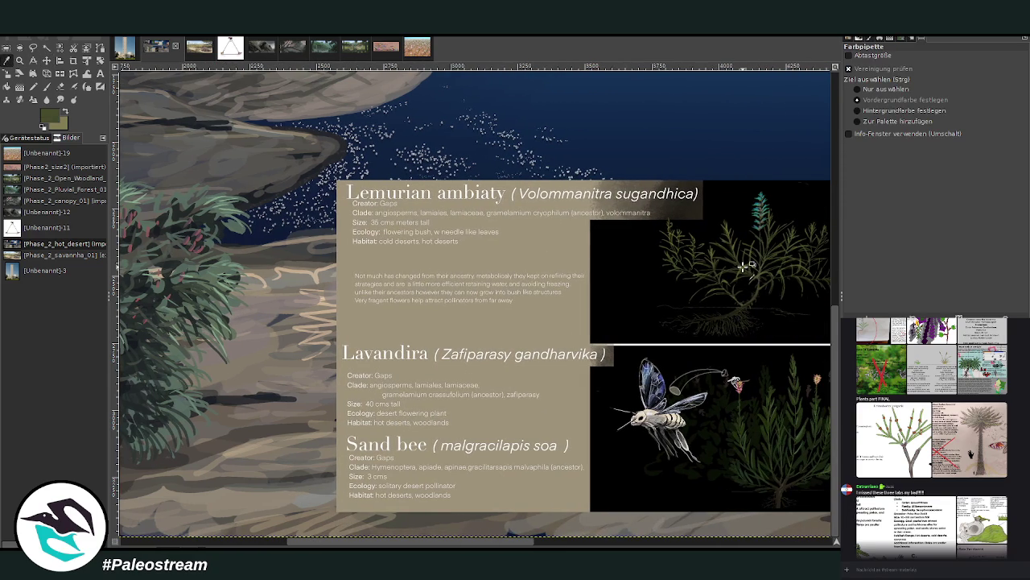
pyautogui.click(47, 86)
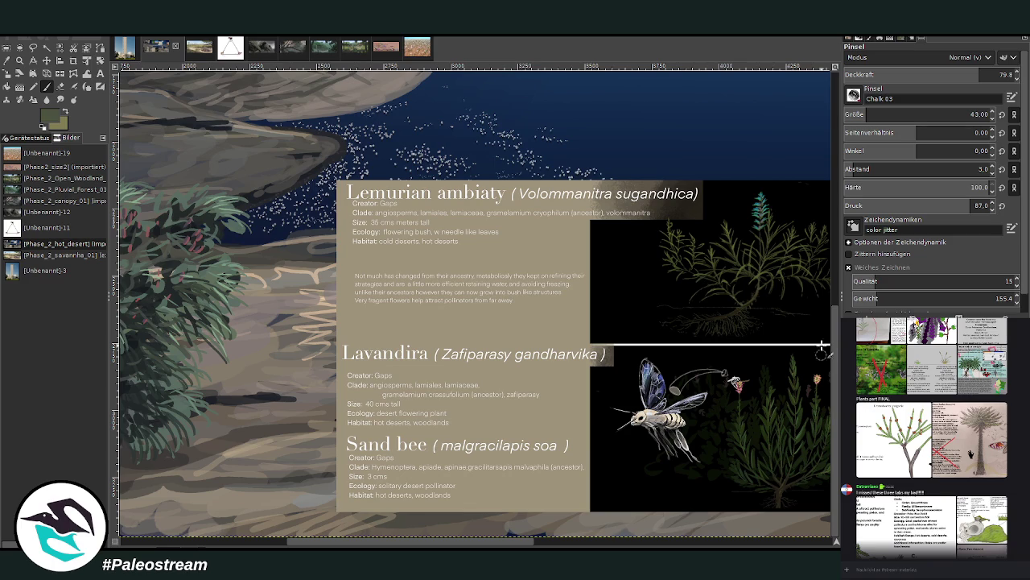
pyautogui.click(862, 115)
pyautogui.moveTo(867, 80); pyautogui.dragTo(875, 79)
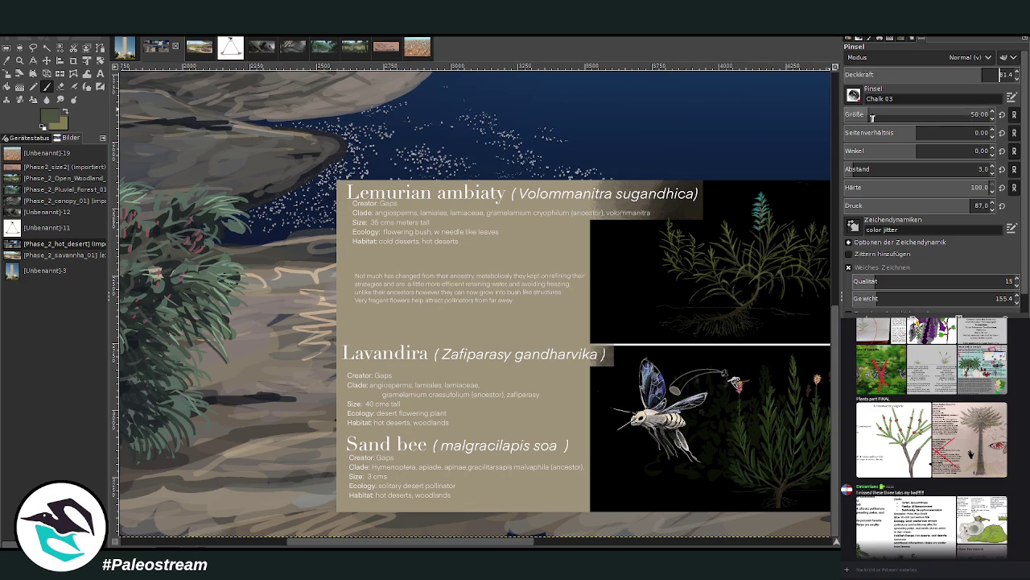
pyautogui.click(872, 118)
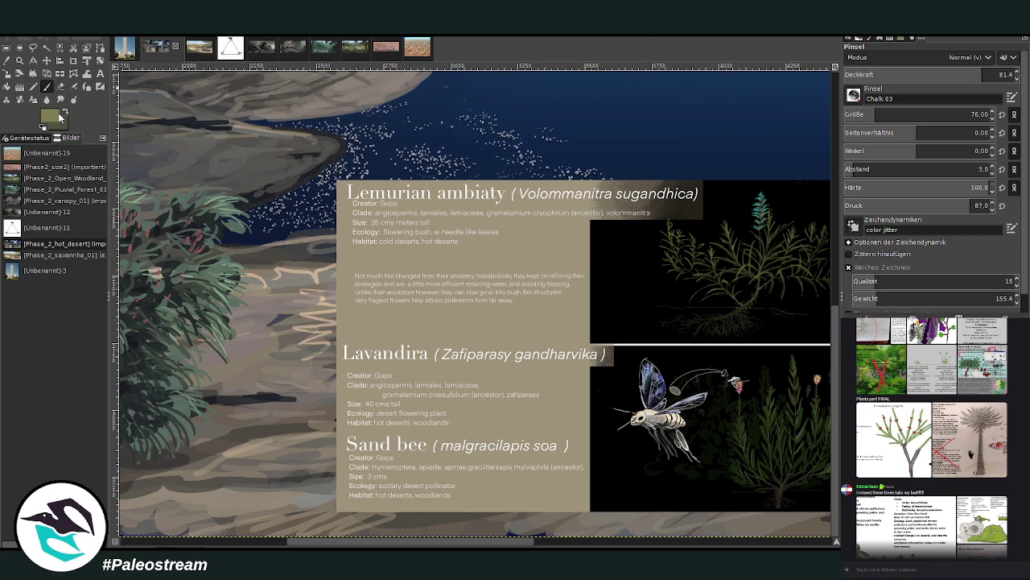
pyautogui.keyDown('ctrl'); pyautogui.click(703, 274); pyautogui.keyUp('ctrl')
pyautogui.click(870, 113)
pyautogui.moveTo(265, 542); pyautogui.dragTo(247, 545)
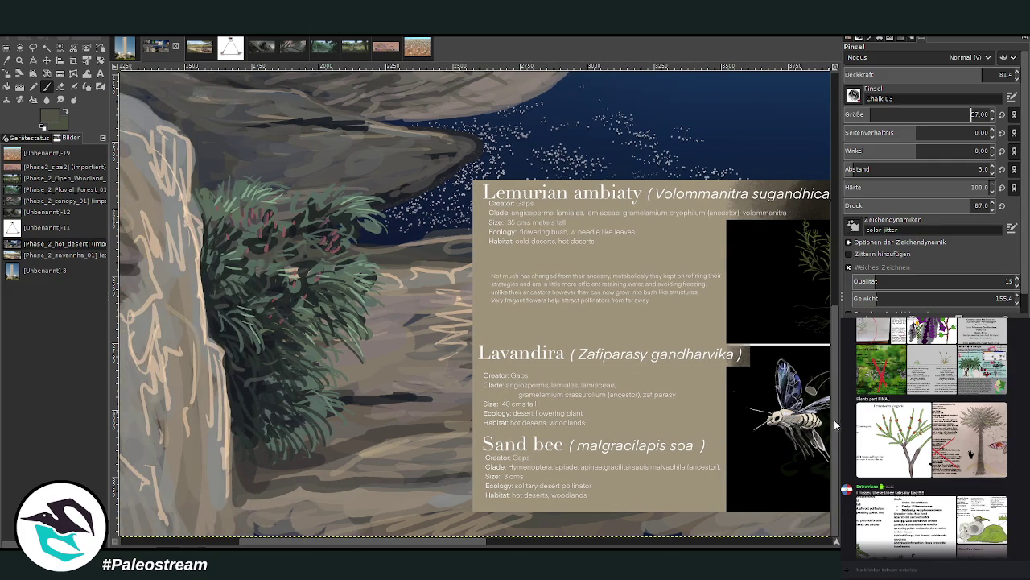
# Move the species card up and to the left
pyautogui.press('m')
pyautogui.moveTo(572, 294); pyautogui.dragTo(448, 200)
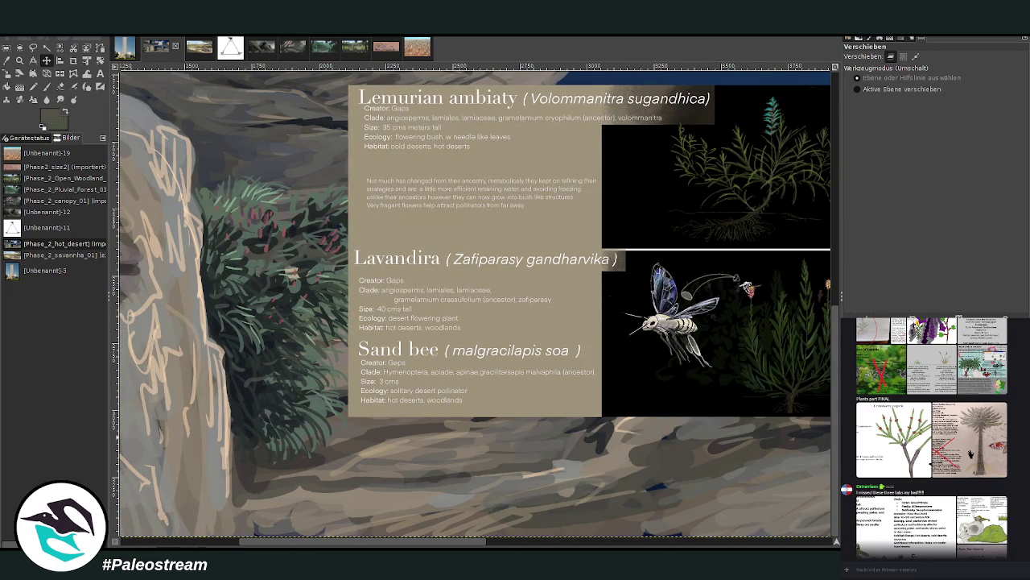
pyautogui.moveTo(293, 206); pyautogui.dragTo(294, 207)
# With a smaller brush and darker green, paint curved twig strokes on the rocky ground
pyautogui.press('p')
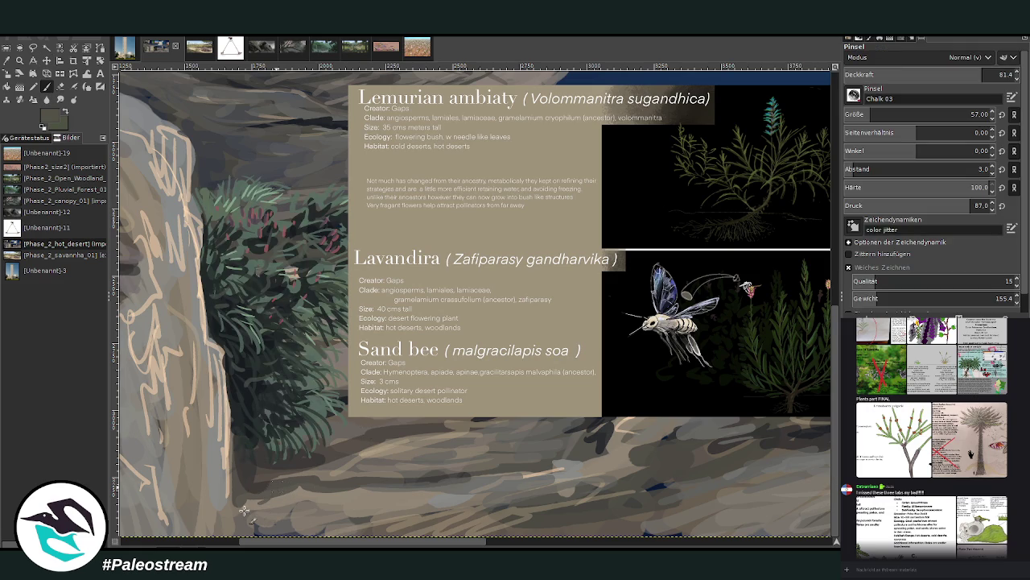
pyautogui.press('[')
pyautogui.press('[')
pyautogui.press('[')
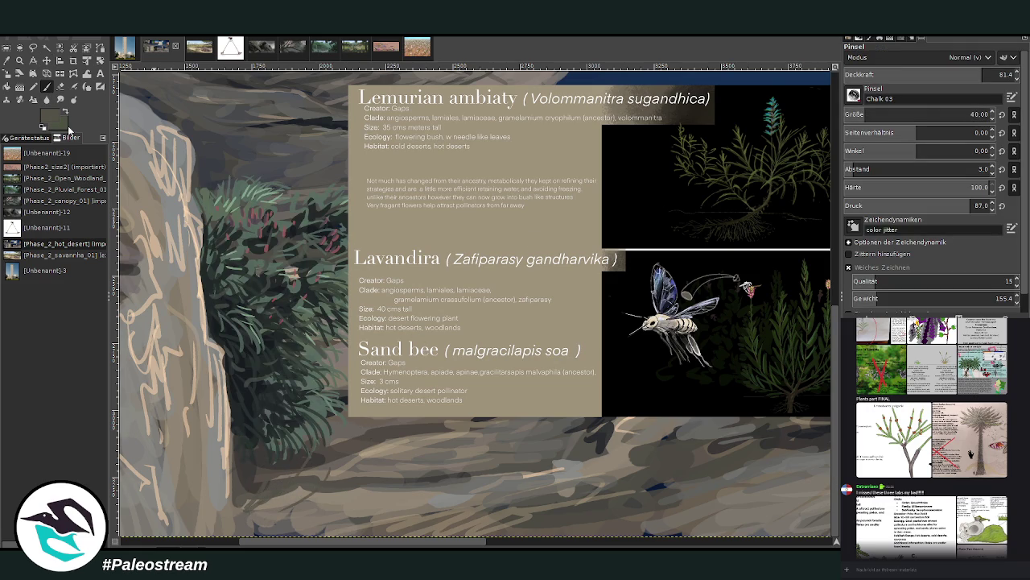
pyautogui.keyDown('ctrl'); pyautogui.click(745, 306); pyautogui.keyUp('ctrl')
pyautogui.moveTo(345, 466)
pyautogui.mouseDown()
pyautogui.moveTo(286, 519)
pyautogui.moveTo(391, 476)
pyautogui.moveTo(336, 470)
pyautogui.moveTo(280, 501)
pyautogui.mouseUp()
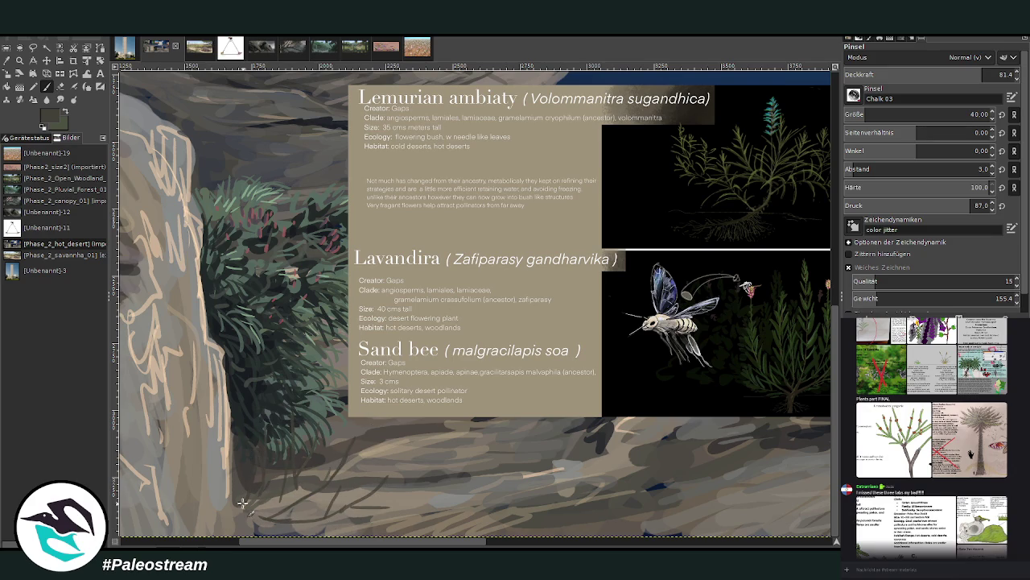
pyautogui.click(66, 113)
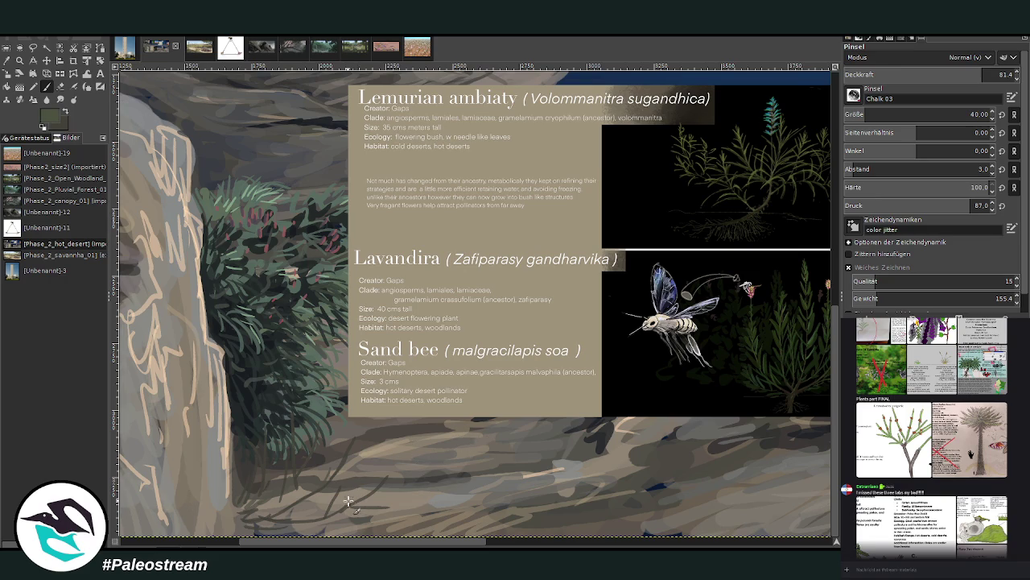
pyautogui.scroll(-4, 885, 114)
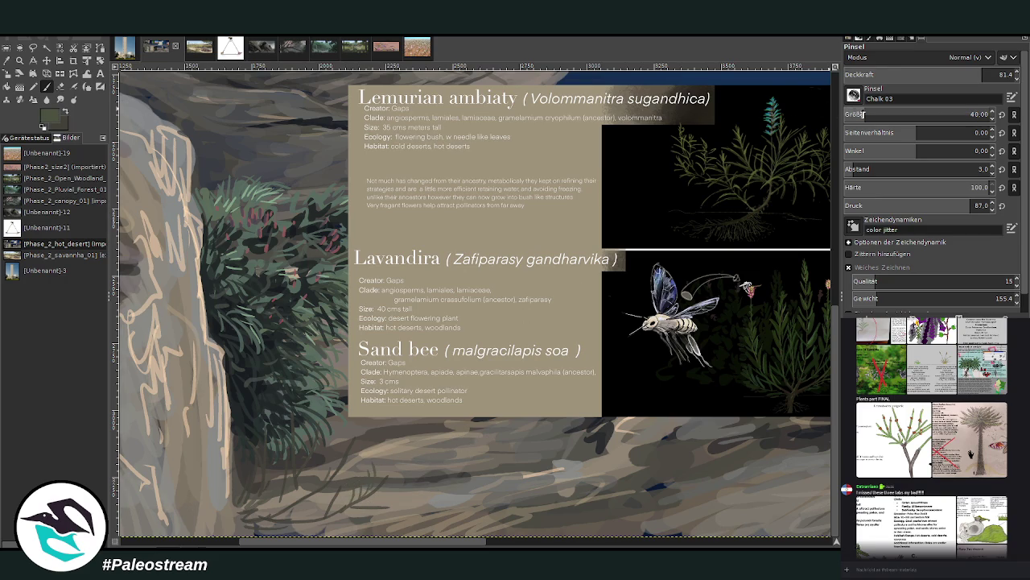
pyautogui.scroll(4, 925, 74)
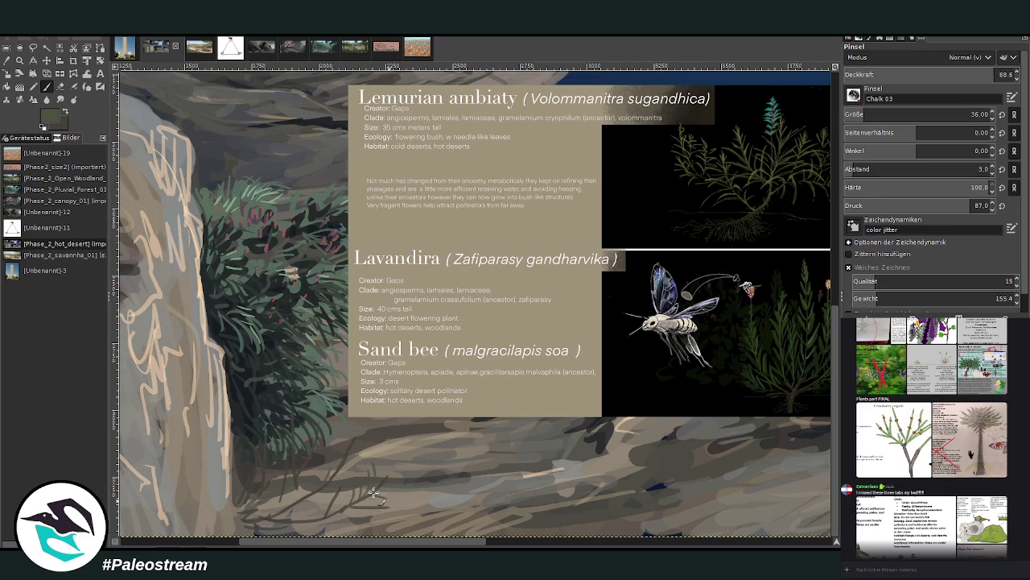
pyautogui.moveTo(381, 443); pyautogui.dragTo(403, 435)
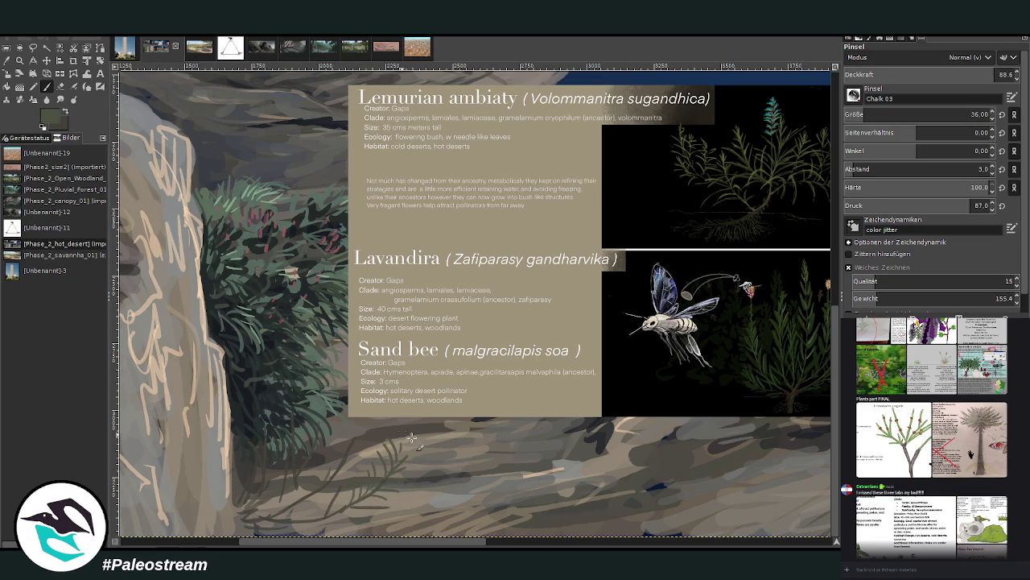
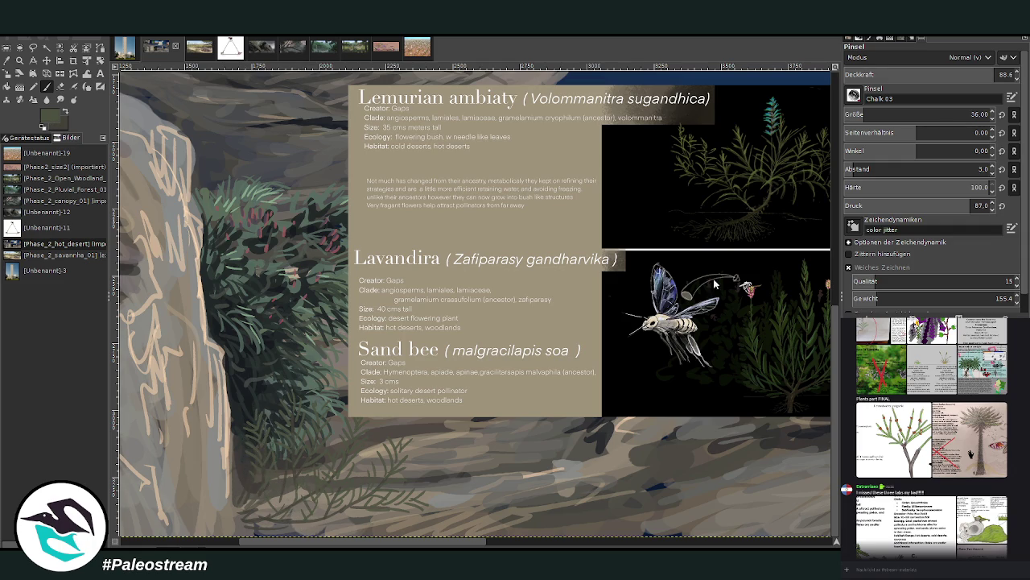
# Sample dark, olive and teal greens from the info card's plant illustrations as the paint colour
pyautogui.keyDown('ctrl'); pyautogui.click(776, 286); pyautogui.keyUp('ctrl')
pyautogui.keyDown('ctrl'); pyautogui.click(699, 293); pyautogui.keyUp('ctrl')
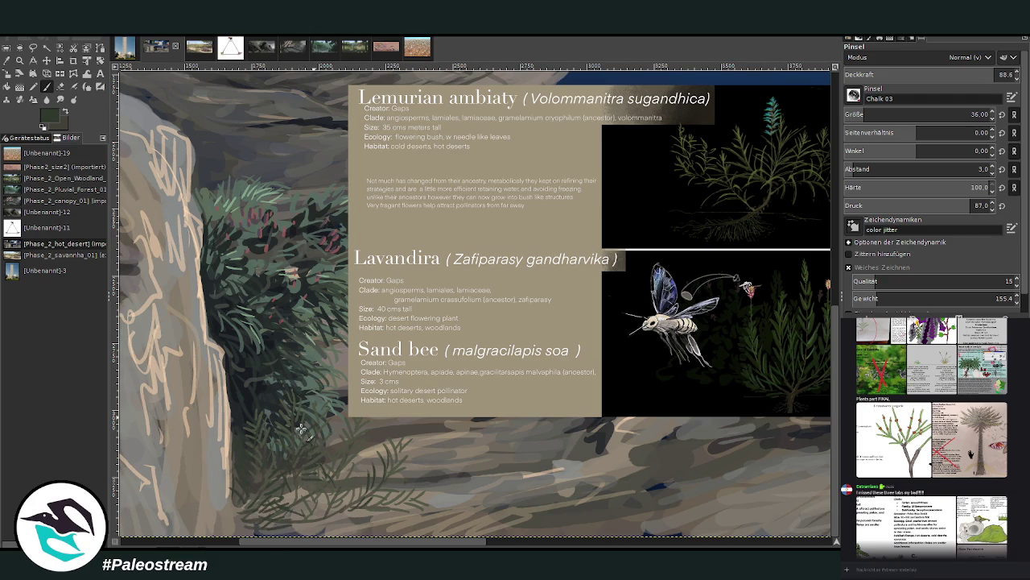
pyautogui.scroll(-2, 325, 434)
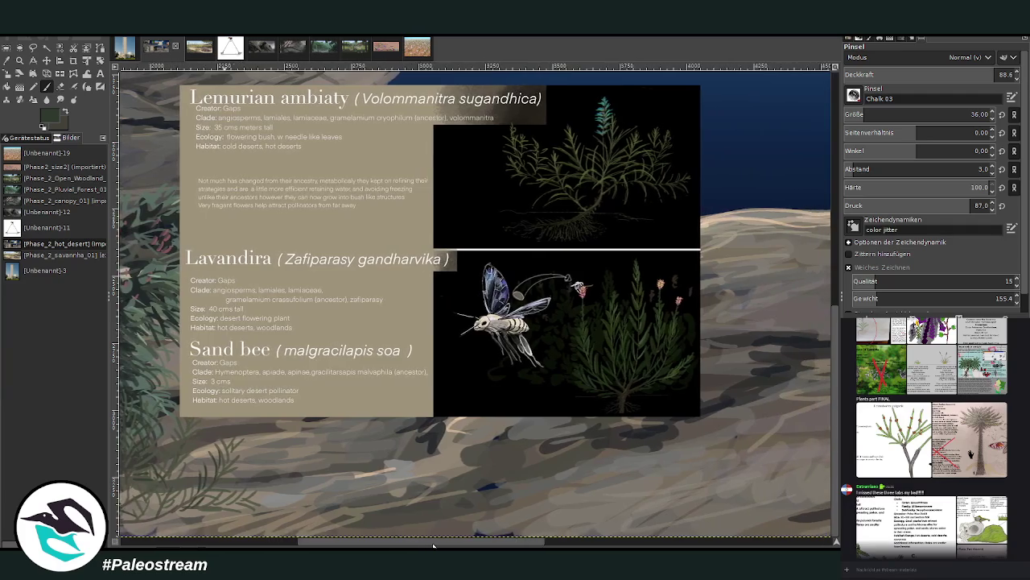
pyautogui.scroll(2, 324, 435)
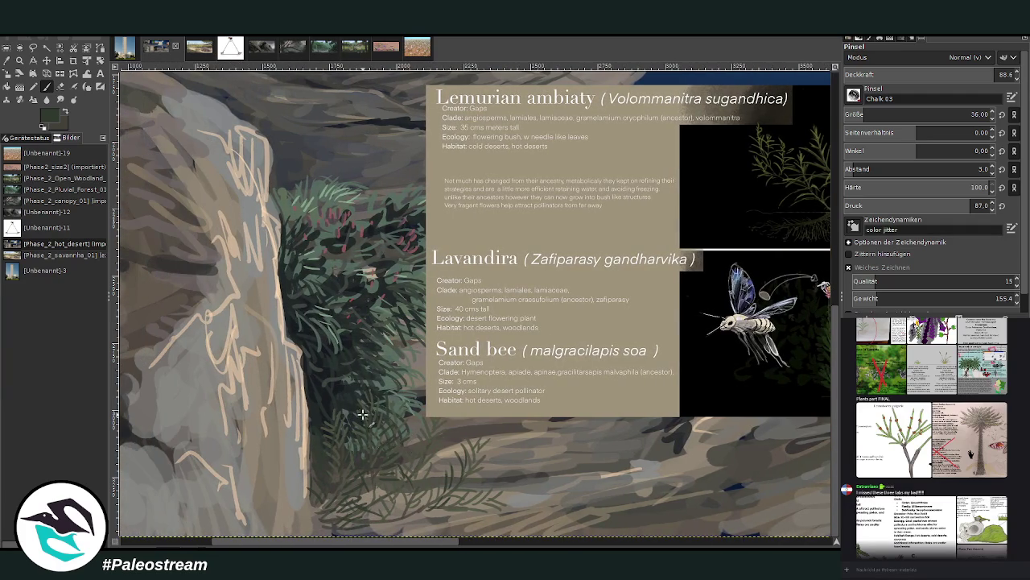
pyautogui.moveTo(398, 543); pyautogui.dragTo(443, 543)
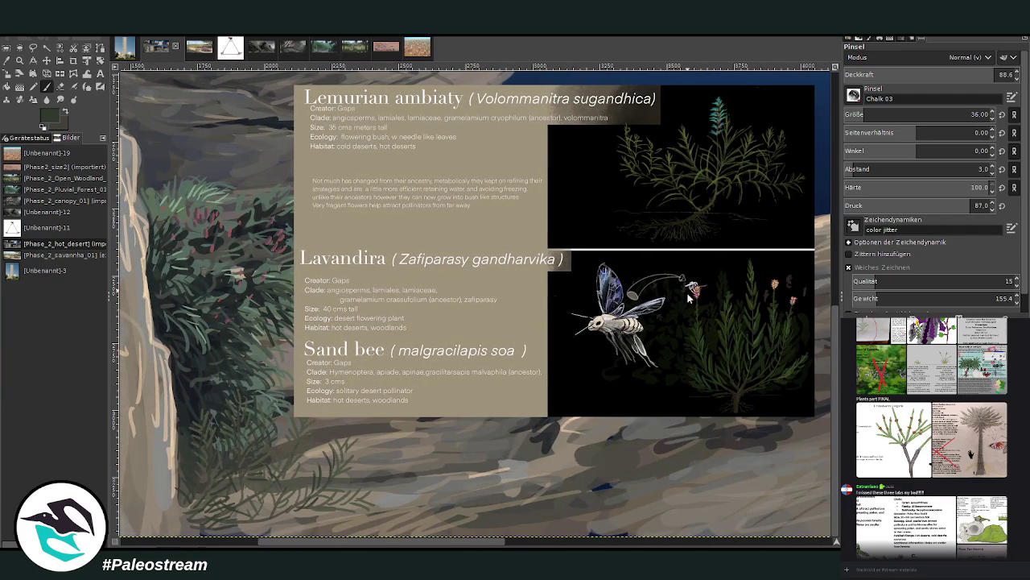
pyautogui.keyDown('ctrl'); pyautogui.click(713, 262); pyautogui.keyUp('ctrl')
pyautogui.keyDown('ctrl'); pyautogui.click(706, 286); pyautogui.keyUp('ctrl')
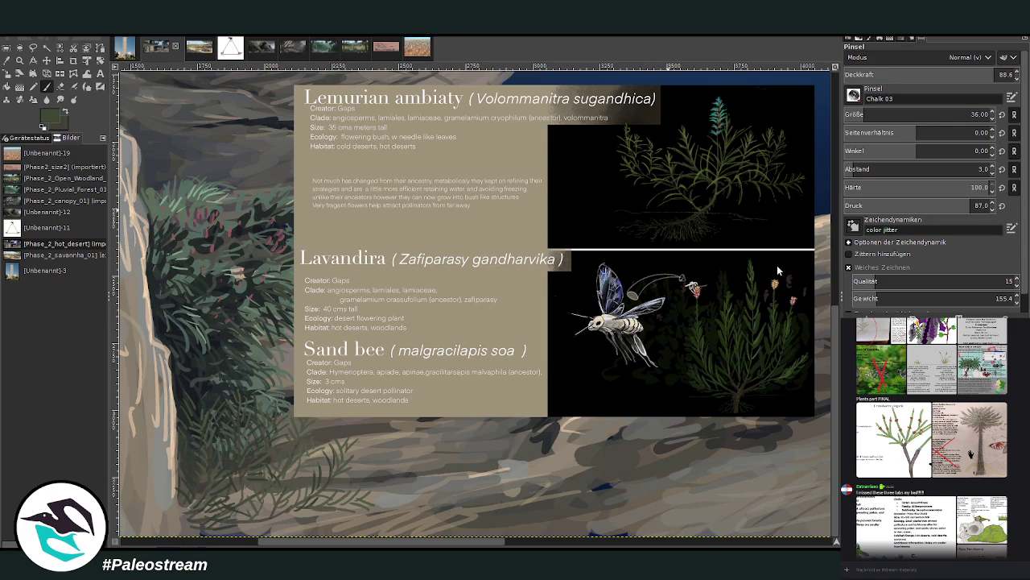
pyautogui.keyDown('ctrl'); pyautogui.click(713, 268); pyautogui.keyUp('ctrl')
pyautogui.keyDown('ctrl'); pyautogui.click(705, 265); pyautogui.keyUp('ctrl')
# Move the species info card up and right, then check the landscape reference photo
pyautogui.click(47, 61)
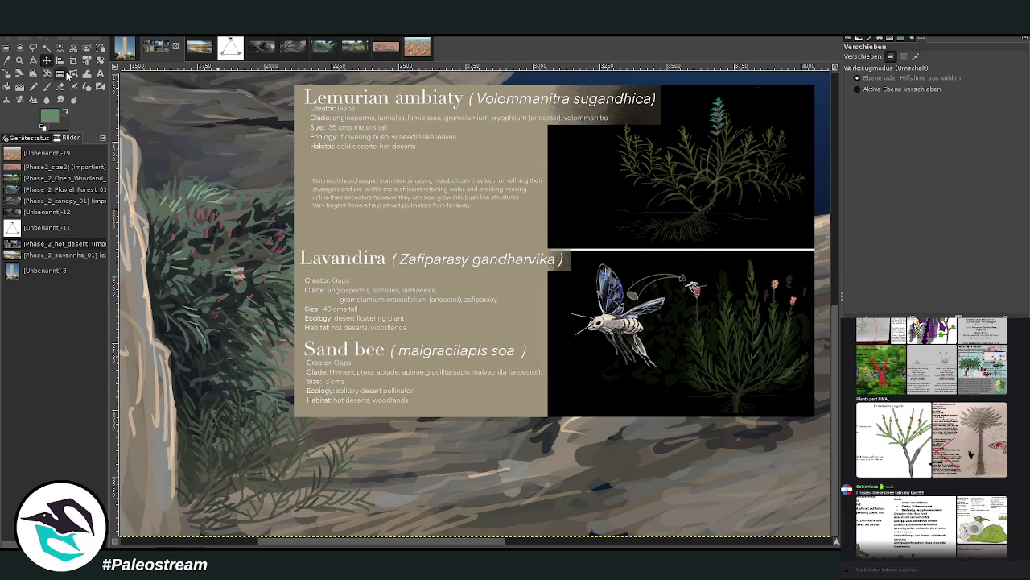
pyautogui.moveTo(403, 354); pyautogui.dragTo(467, 313)
pyautogui.press('p')
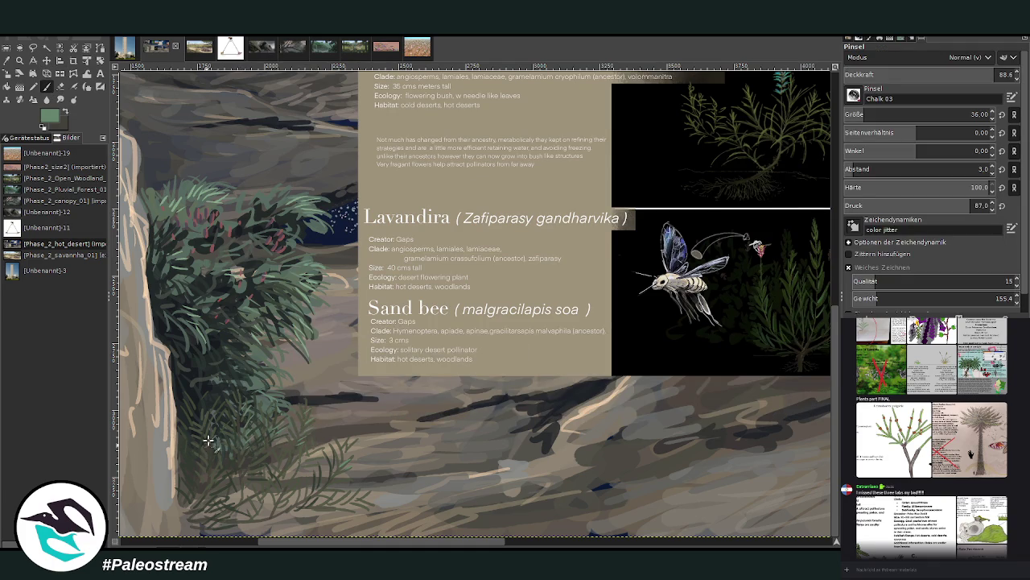
pyautogui.keyDown('ctrl'); pyautogui.click(696, 270); pyautogui.keyUp('ctrl')
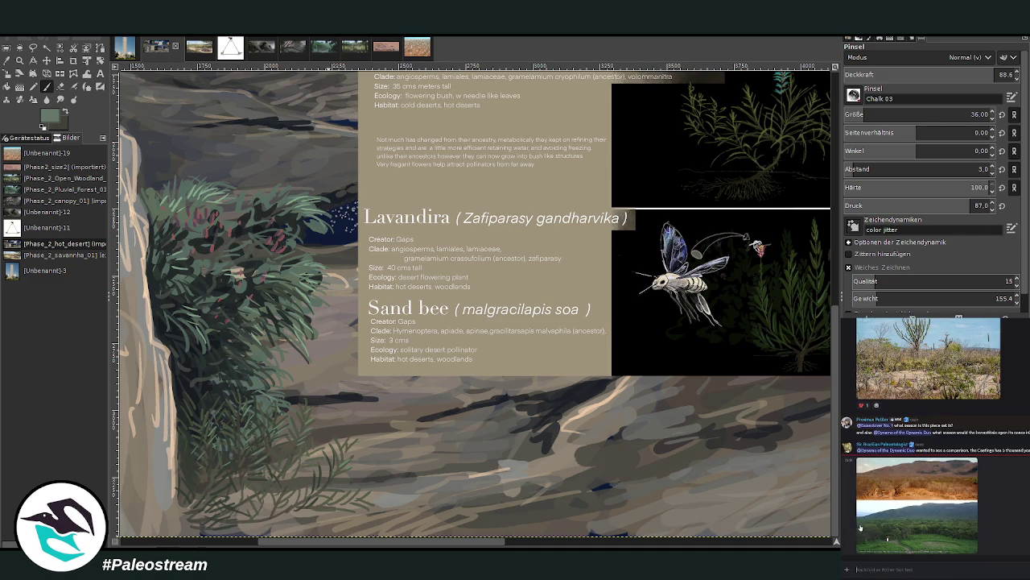
pyautogui.click(867, 520)
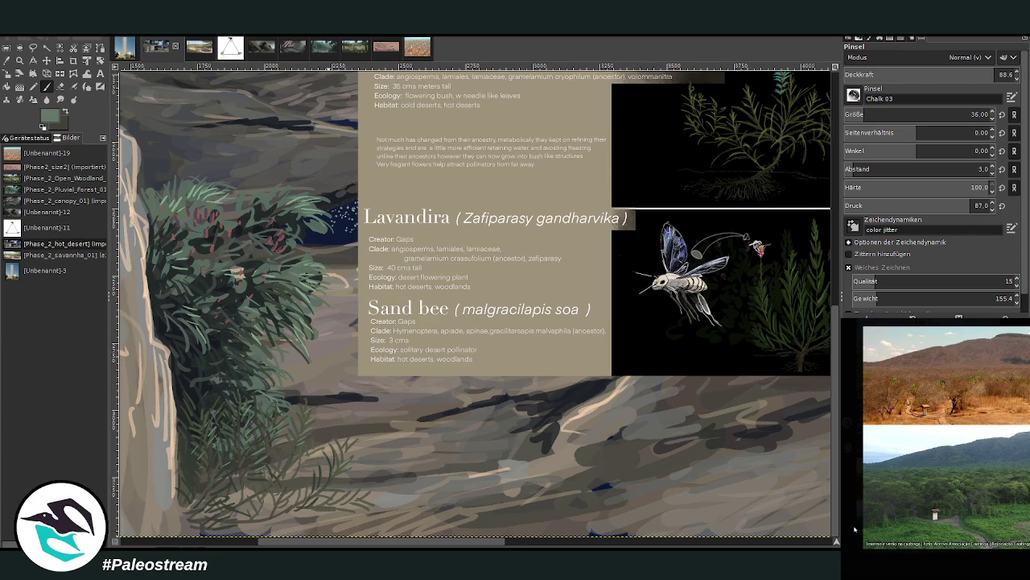
pyautogui.click(852, 526)
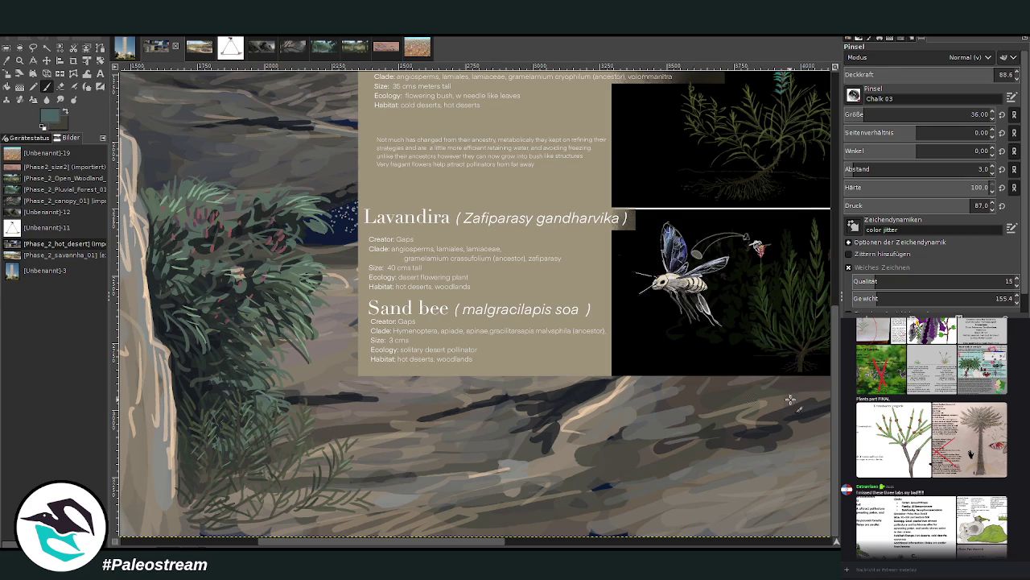
# Paint light teal fern leaves into the lower-left foliage at 65.3 brush opacity
pyautogui.scroll(1, 564, 322)
pyautogui.scroll(-1, 320, 334)
pyautogui.keyDown('ctrl'); pyautogui.click(712, 265); pyautogui.keyUp('ctrl')
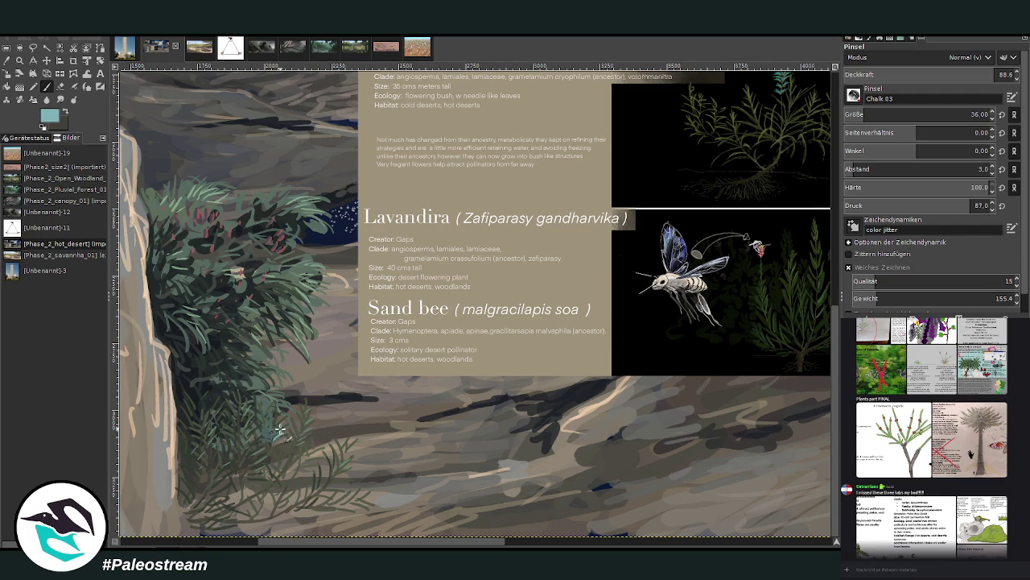
pyautogui.click(975, 72)
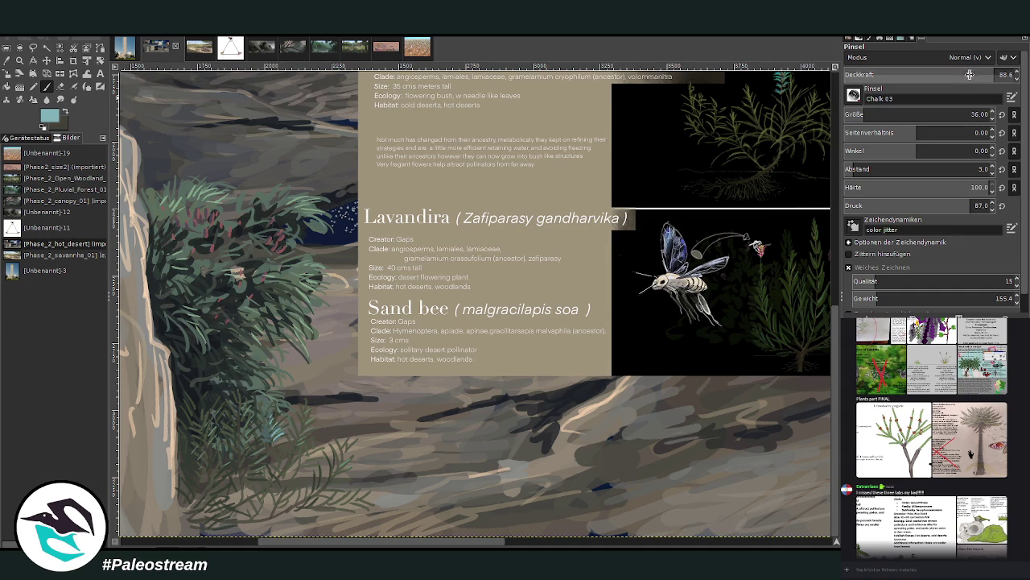
pyautogui.scroll(1, 836, 402)
pyautogui.scroll(-1, 836, 399)
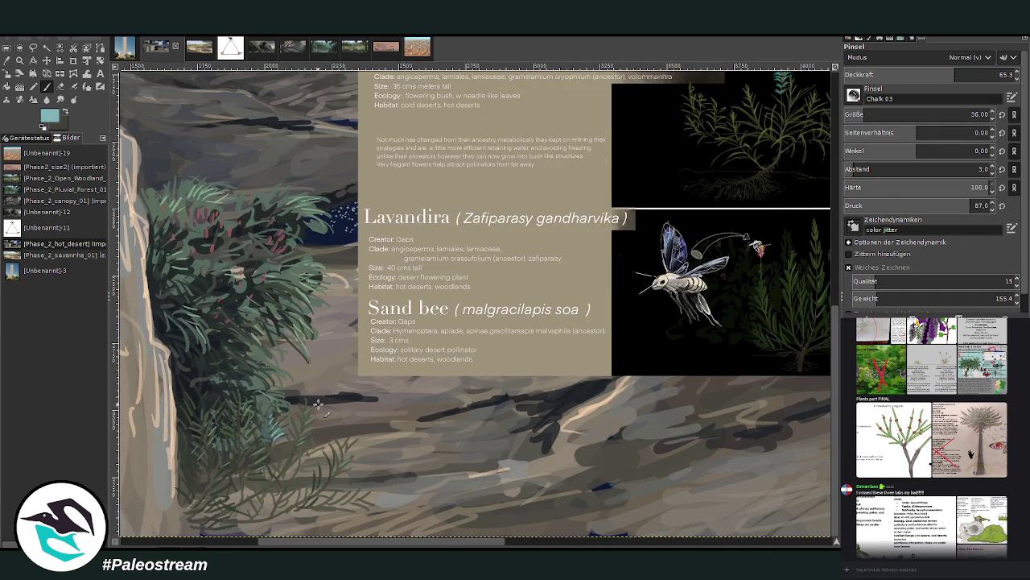
pyautogui.moveTo(277, 434)
pyautogui.mouseDown()
pyautogui.moveTo(264, 412)
pyautogui.moveTo(264, 439)
pyautogui.mouseUp()
# Tone down the light fern leaves with a dark blue-teal from the bee illustration
pyautogui.keyDown('ctrl'); pyautogui.click(710, 253); pyautogui.keyUp('ctrl')
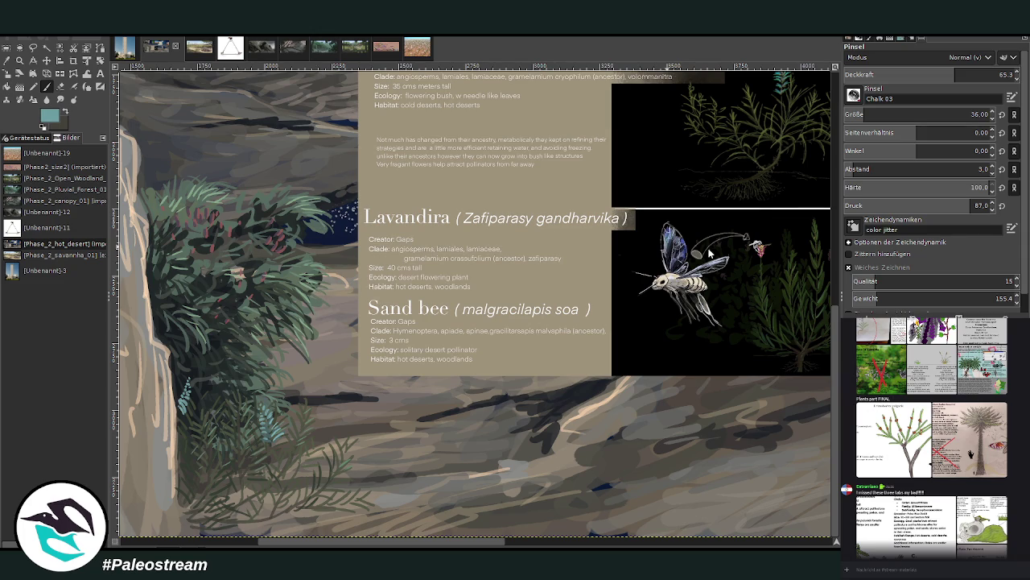
pyautogui.keyDown('ctrl'); pyautogui.click(715, 265); pyautogui.keyUp('ctrl')
pyautogui.moveTo(187, 407); pyautogui.dragTo(185, 393)
# Fit the painting, then zoom into the bush beside the pale rock in the lower left
pyautogui.hotkey('shift', 'ctrl', 'j')
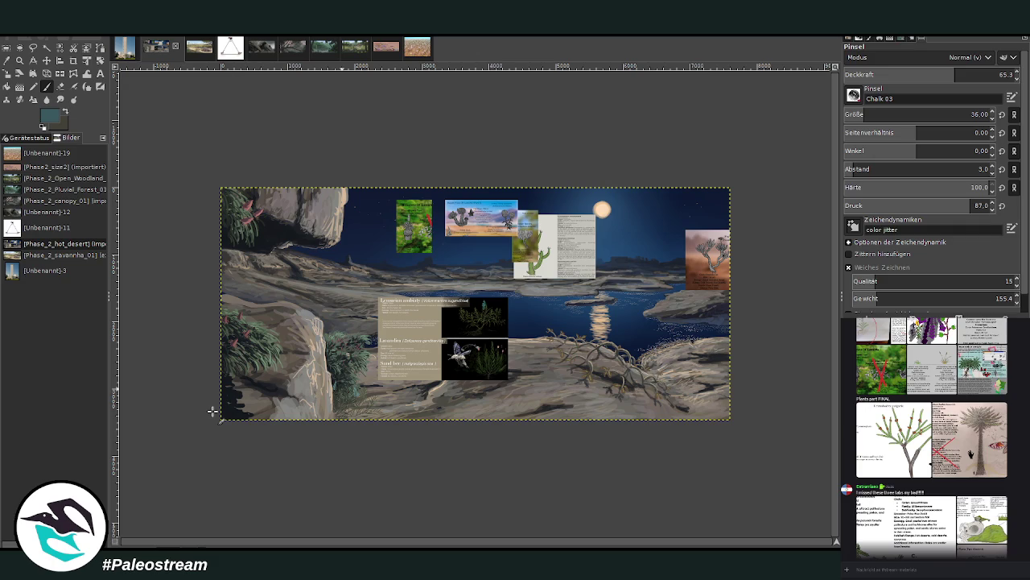
pyautogui.click(19, 61)
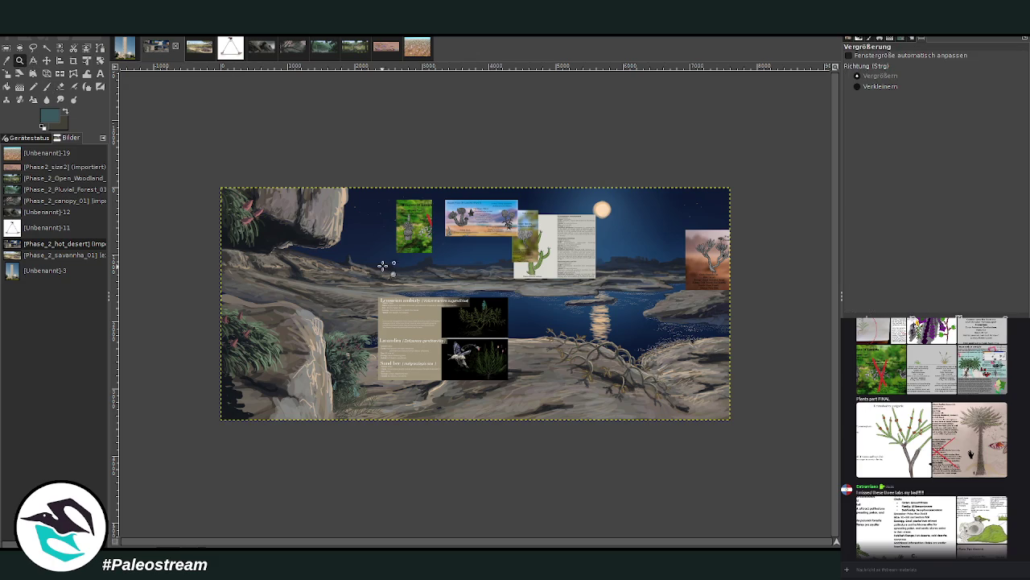
pyautogui.moveTo(370, 227); pyautogui.dragTo(644, 455)
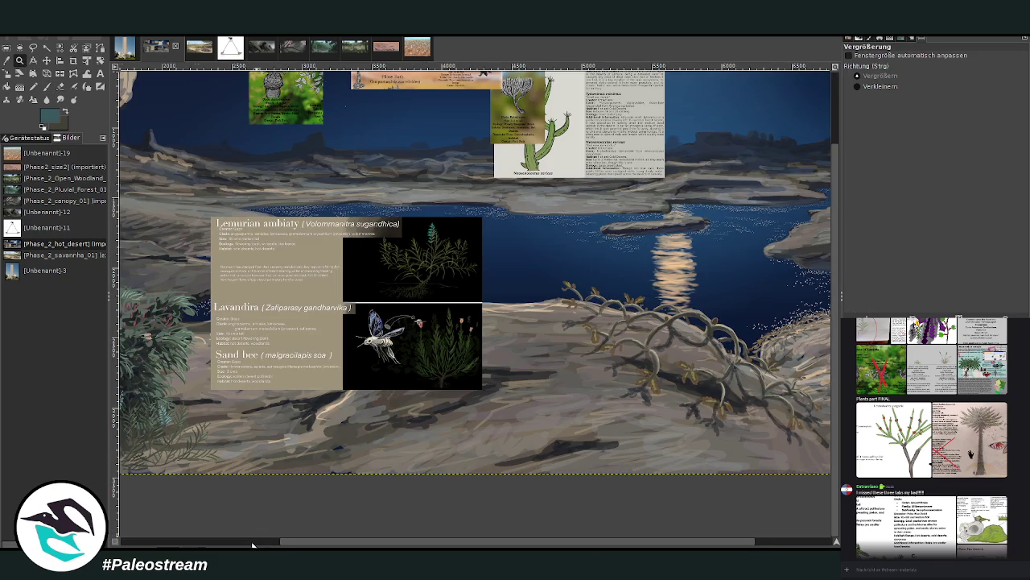
pyautogui.click(261, 541)
pyautogui.moveTo(342, 284); pyautogui.dragTo(597, 489)
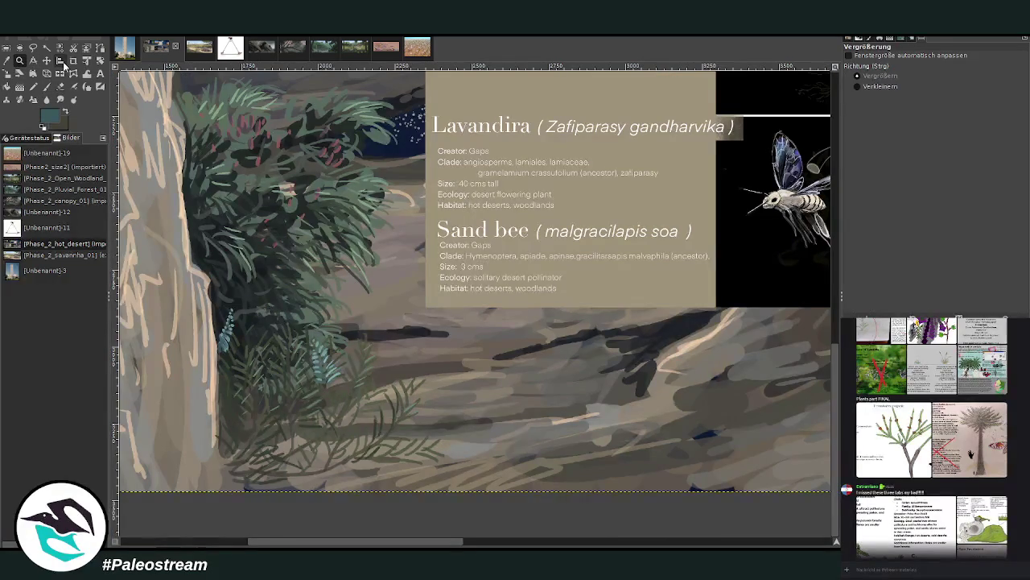
pyautogui.click(6, 61)
pyautogui.moveTo(398, 545); pyautogui.dragTo(376, 545)
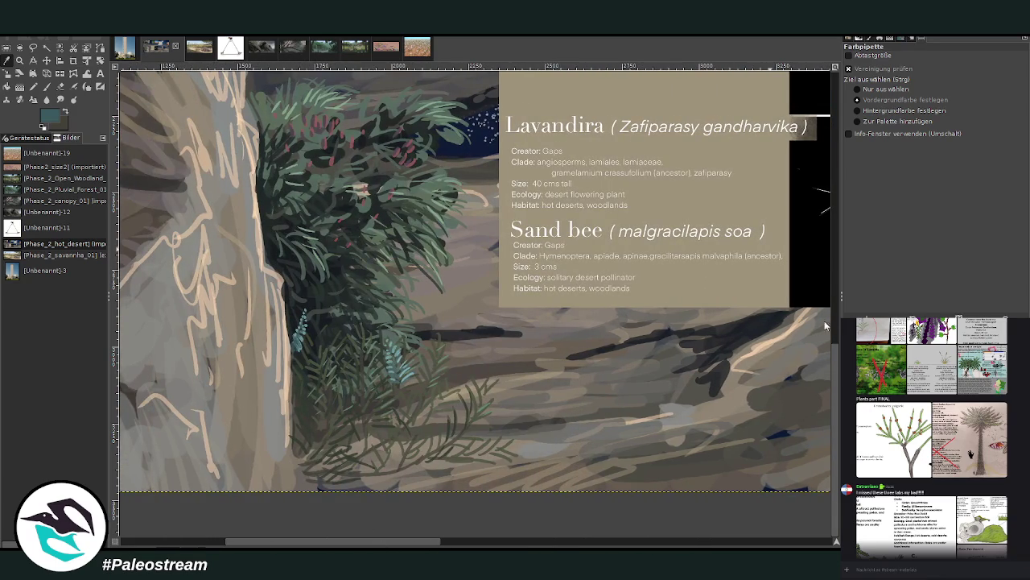
# Paint dark olive green foliage at the rock's base and along the bottom ground at 80.4 opacity
pyautogui.click(809, 323)
pyautogui.click(46, 86)
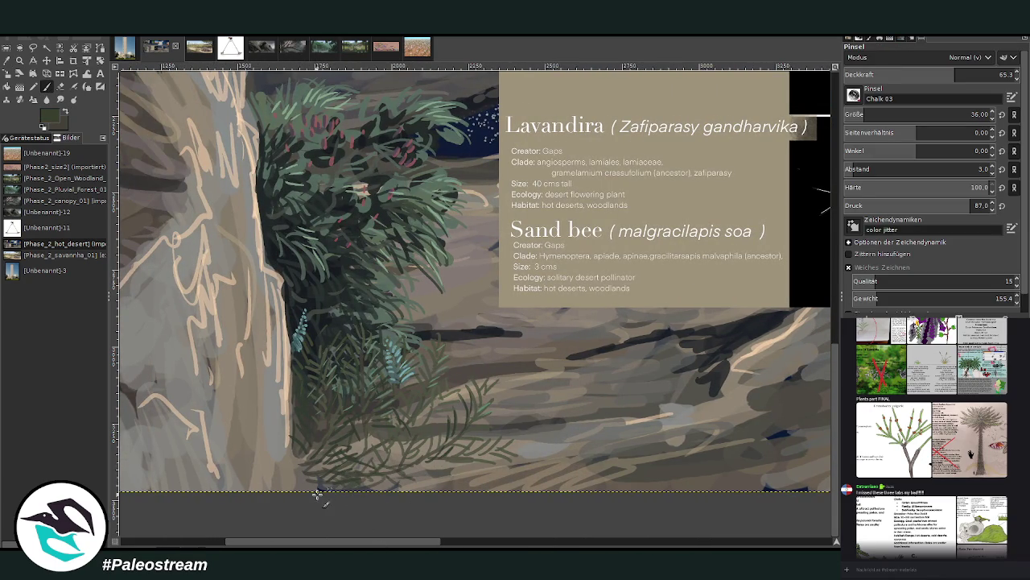
pyautogui.moveTo(318, 493)
pyautogui.mouseDown()
pyautogui.moveTo(301, 492)
pyautogui.moveTo(295, 463)
pyautogui.moveTo(331, 476)
pyautogui.mouseUp()
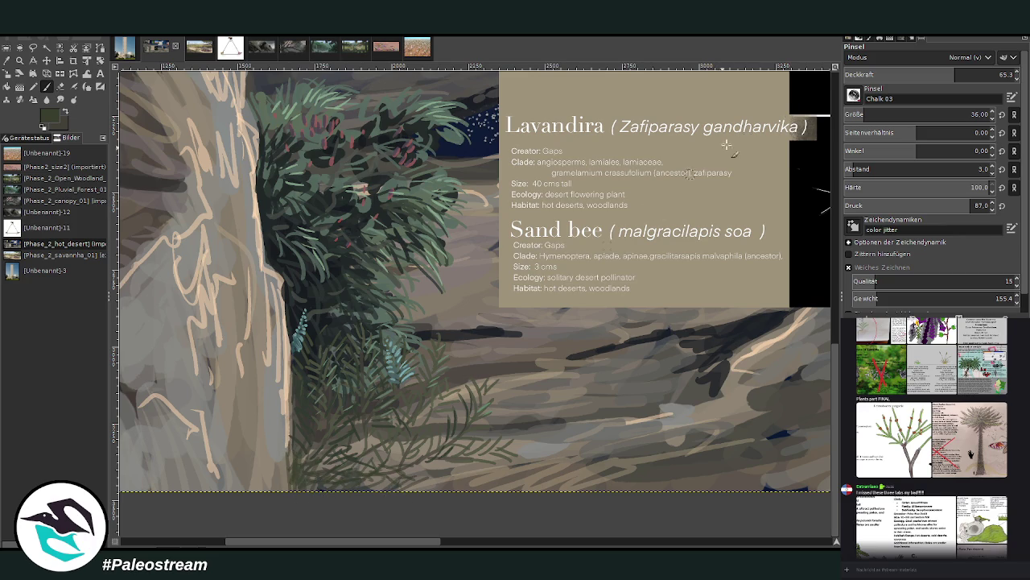
pyautogui.click(980, 74)
pyautogui.moveTo(451, 465)
pyautogui.mouseDown()
pyautogui.moveTo(394, 493)
pyautogui.moveTo(360, 490)
pyautogui.mouseUp()
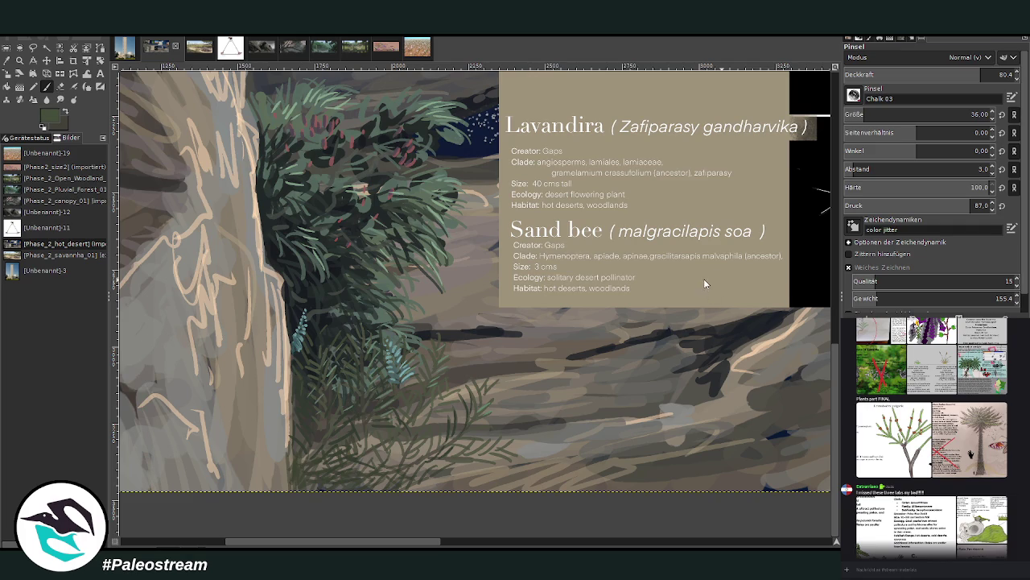
pyautogui.moveTo(394, 469); pyautogui.dragTo(362, 486)
# Add light peach highlights sampled from the pale rock along the bottom ground at 43.2 opacity
pyautogui.click(7, 61)
pyautogui.click(260, 202)
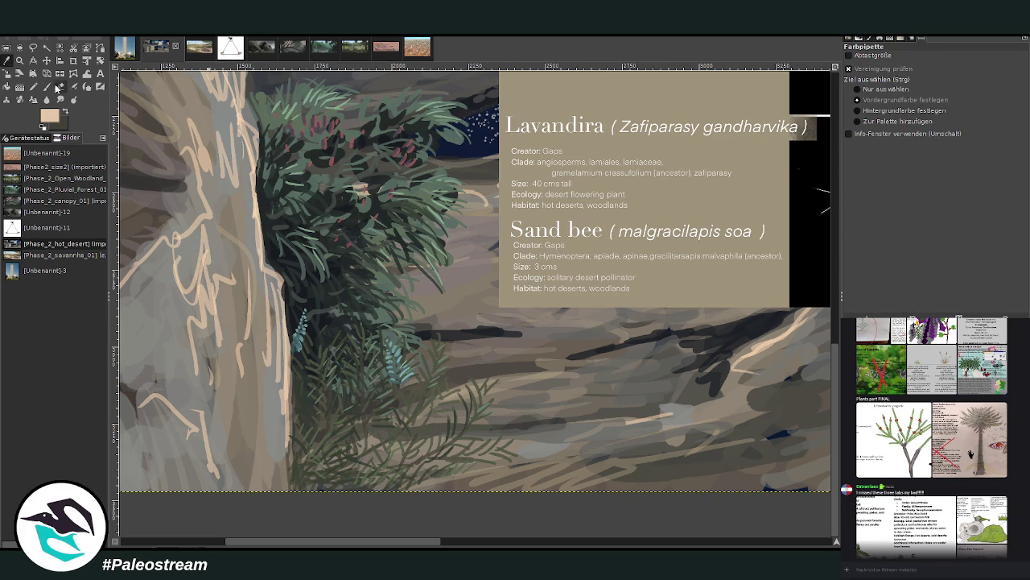
pyautogui.click(47, 86)
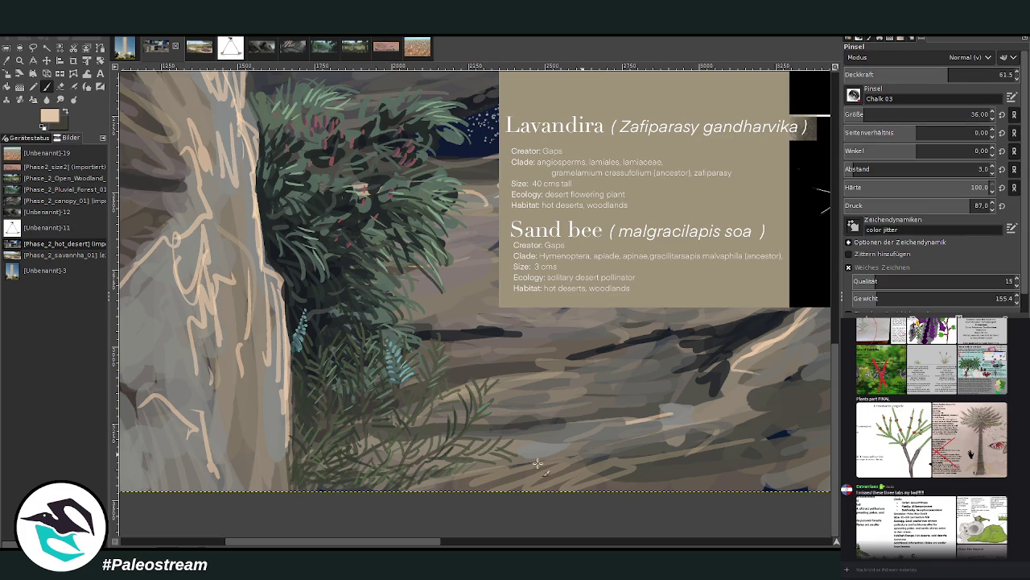
pyautogui.moveTo(538, 464); pyautogui.dragTo(477, 469)
pyautogui.click(918, 74)
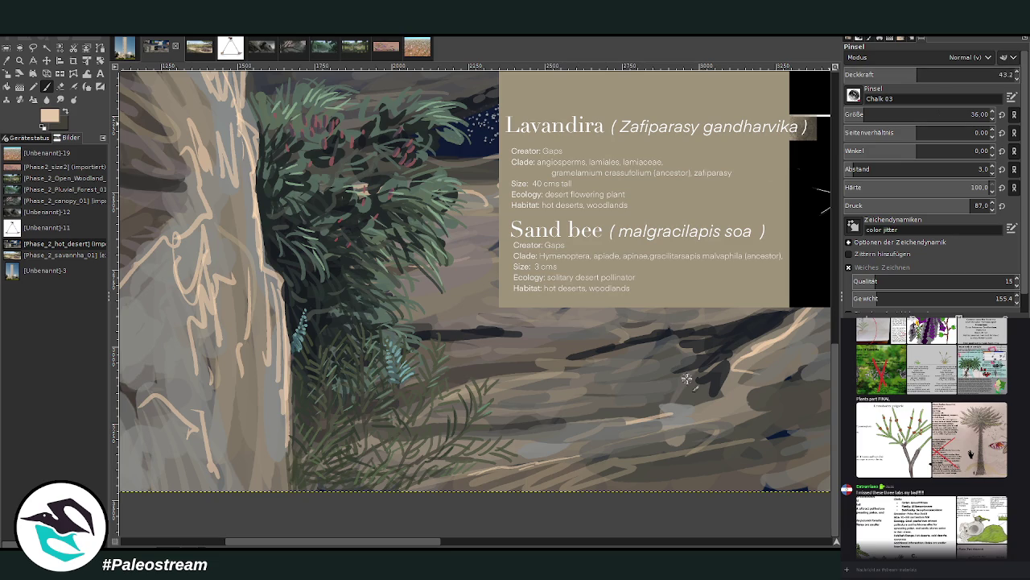
pyautogui.moveTo(586, 459)
pyautogui.mouseDown()
pyautogui.moveTo(467, 487)
pyautogui.moveTo(414, 483)
pyautogui.moveTo(477, 489)
pyautogui.moveTo(603, 477)
pyautogui.mouseUp()
# Zoom in on the Lavandira and Sand bee card, then fit the whole image in the window
pyautogui.scroll(-2, 576, 496)
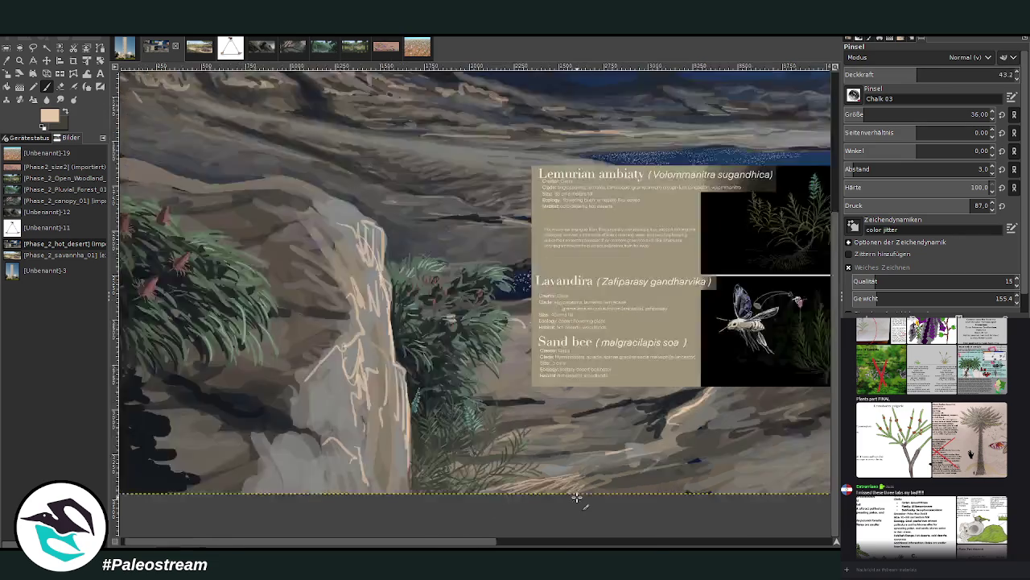
pyautogui.scroll(-4, 577, 496)
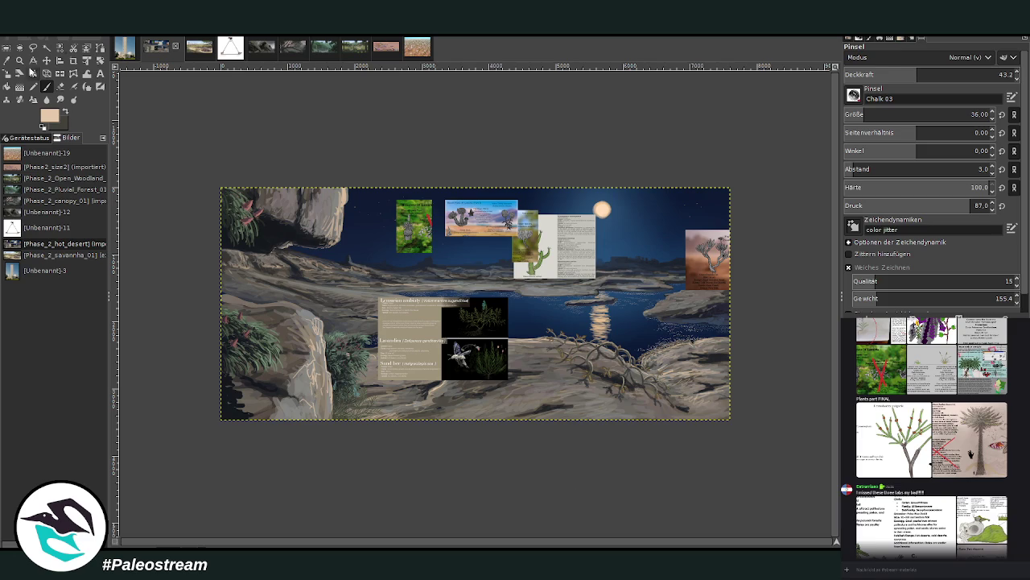
pyautogui.click(19, 60)
pyautogui.moveTo(384, 243); pyautogui.dragTo(615, 447)
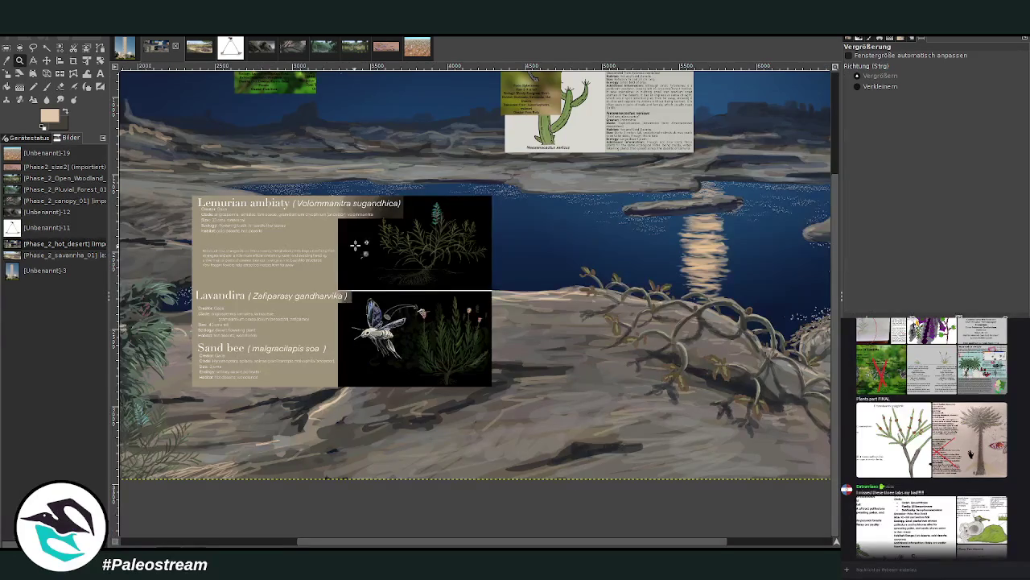
pyautogui.moveTo(271, 212)
pyautogui.mouseDown()
pyautogui.moveTo(320, 248)
pyautogui.moveTo(523, 469)
pyautogui.mouseUp()
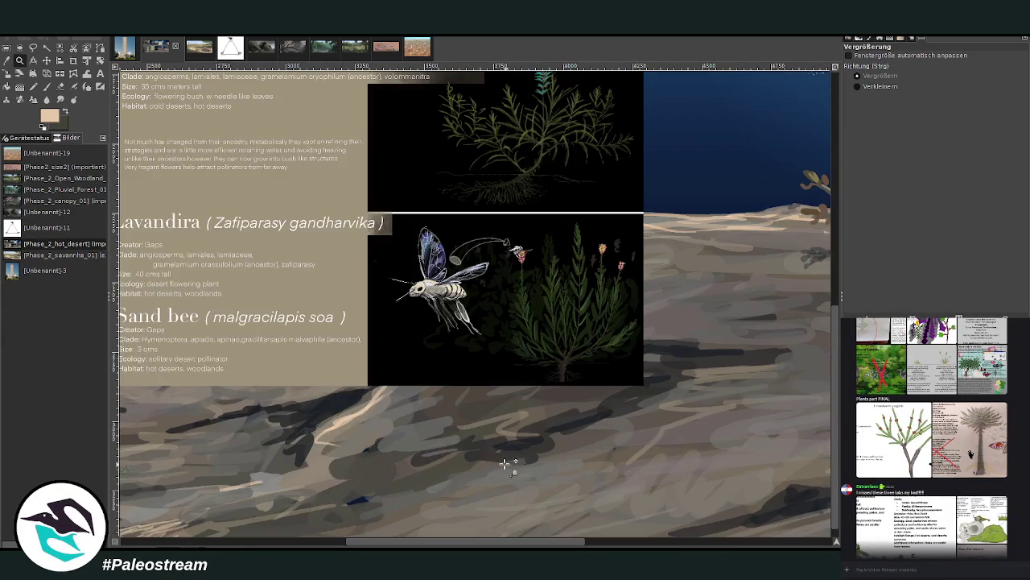
pyautogui.keyDown('ctrl'); pyautogui.click(501, 468); pyautogui.keyUp('ctrl')
pyautogui.keyDown('ctrl'); pyautogui.click(502, 467); pyautogui.keyUp('ctrl')
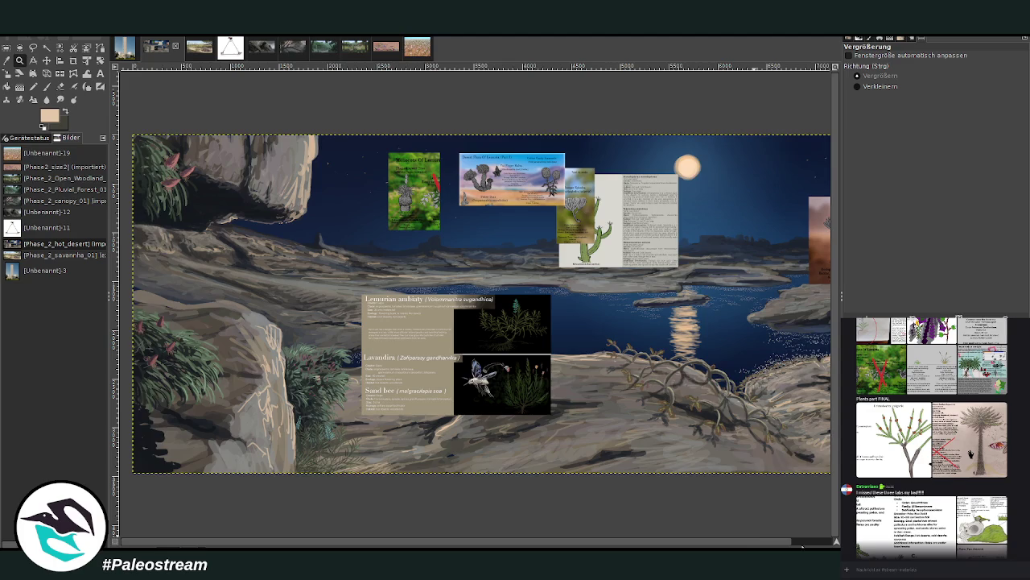
# Zoom closely into the lower-left rock beneath the info card
pyautogui.hscroll(1, 803, 546)
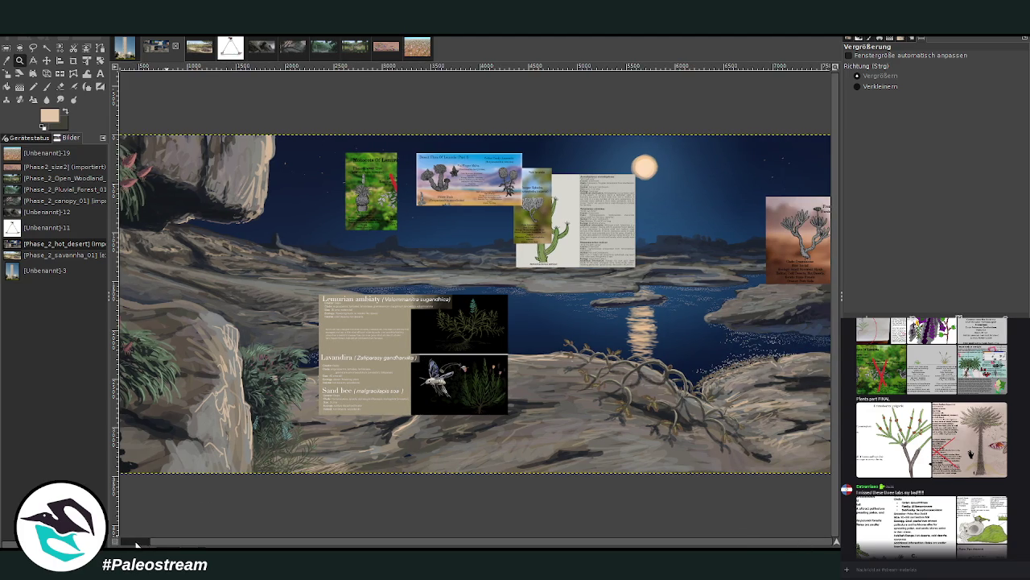
pyautogui.hscroll(-1, 137, 545)
pyautogui.moveTo(145, 222); pyautogui.dragTo(325, 446)
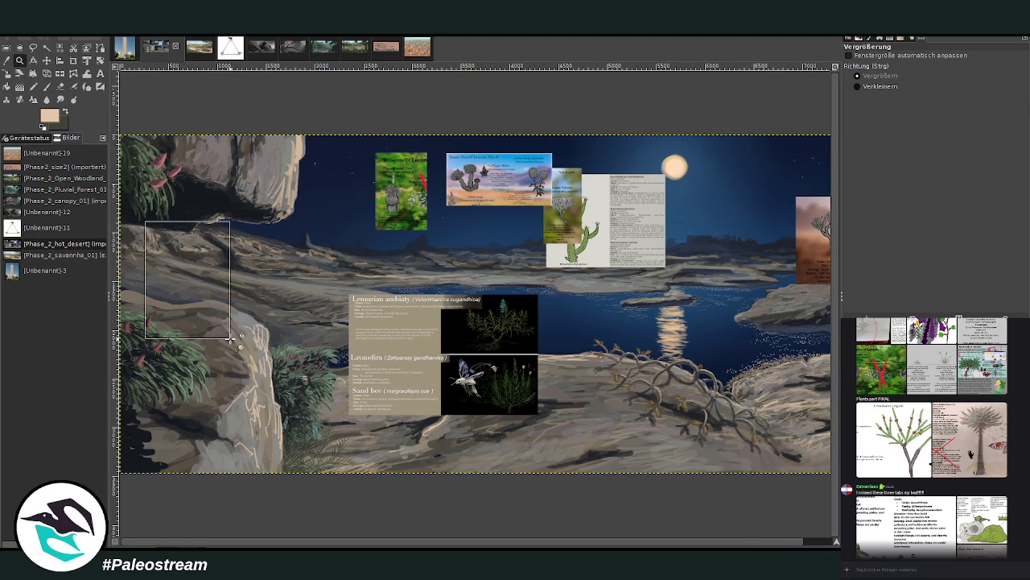
pyautogui.click(47, 61)
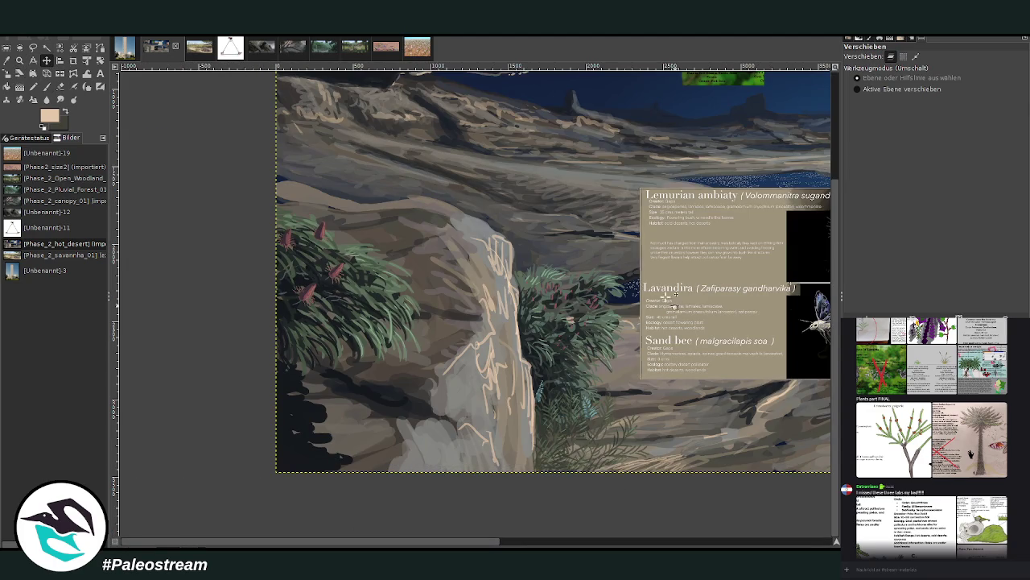
pyautogui.press('z')
pyautogui.moveTo(273, 125); pyautogui.dragTo(643, 483)
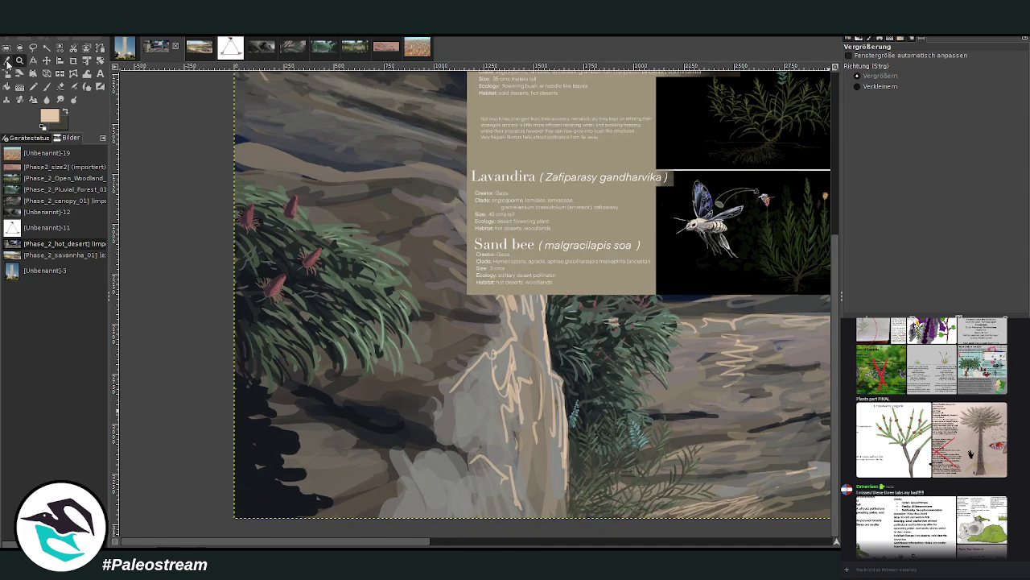
# Paint black shadows on the lower-left grey rock with brush size 87 at 62.8 opacity
pyautogui.press('d')
pyautogui.press('p')
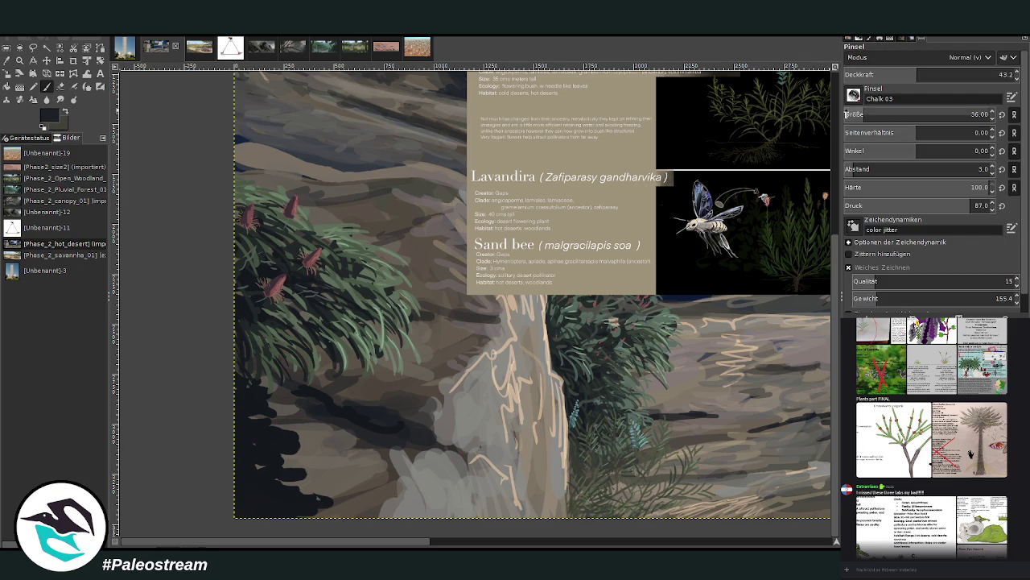
pyautogui.click(972, 114)
pyautogui.moveTo(308, 504); pyautogui.dragTo(263, 454)
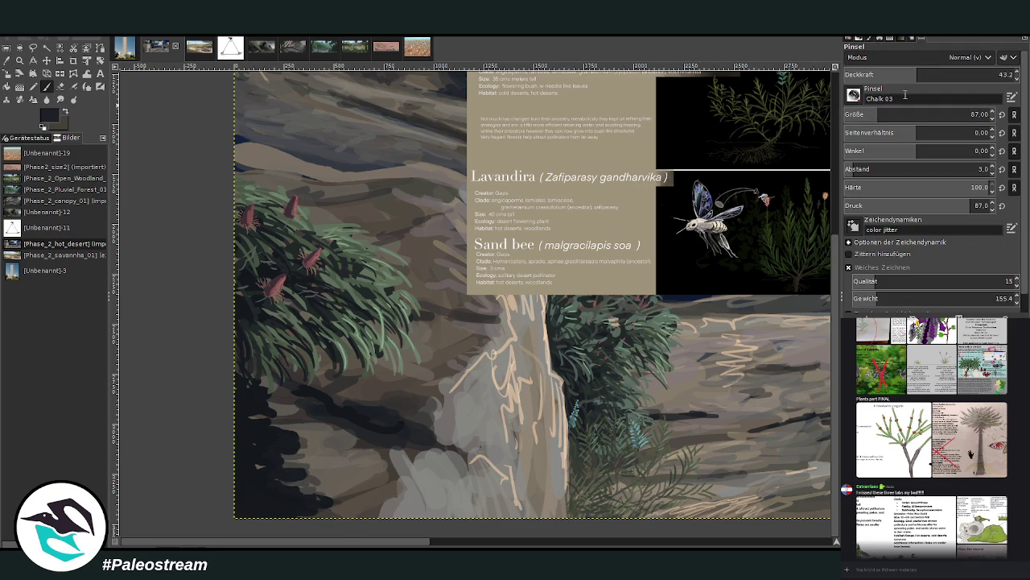
pyautogui.click(983, 74)
pyautogui.moveTo(312, 475); pyautogui.dragTo(282, 400)
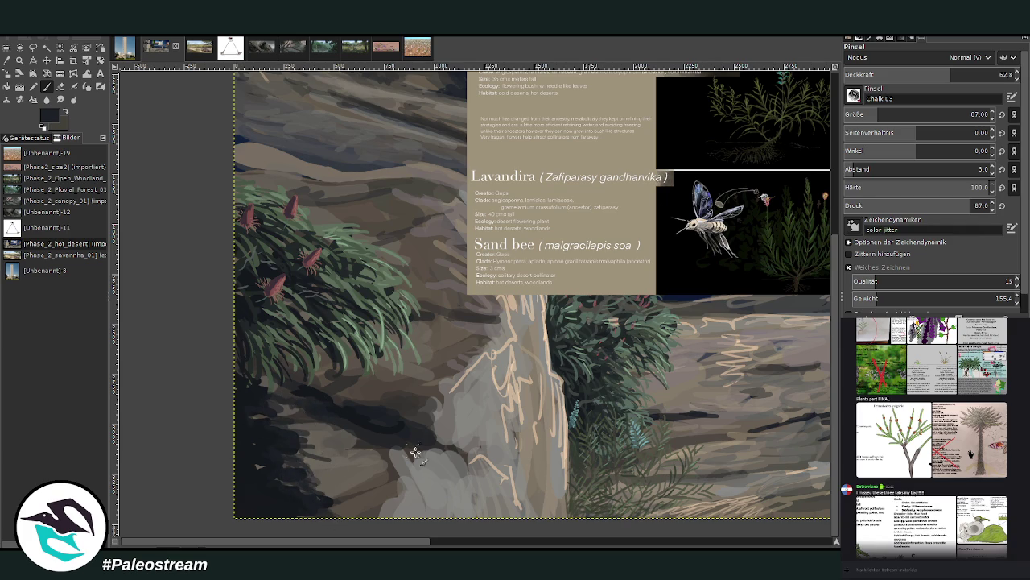
pyautogui.moveTo(414, 451)
pyautogui.mouseDown()
pyautogui.moveTo(379, 440)
pyautogui.moveTo(467, 440)
pyautogui.moveTo(458, 443)
pyautogui.mouseUp()
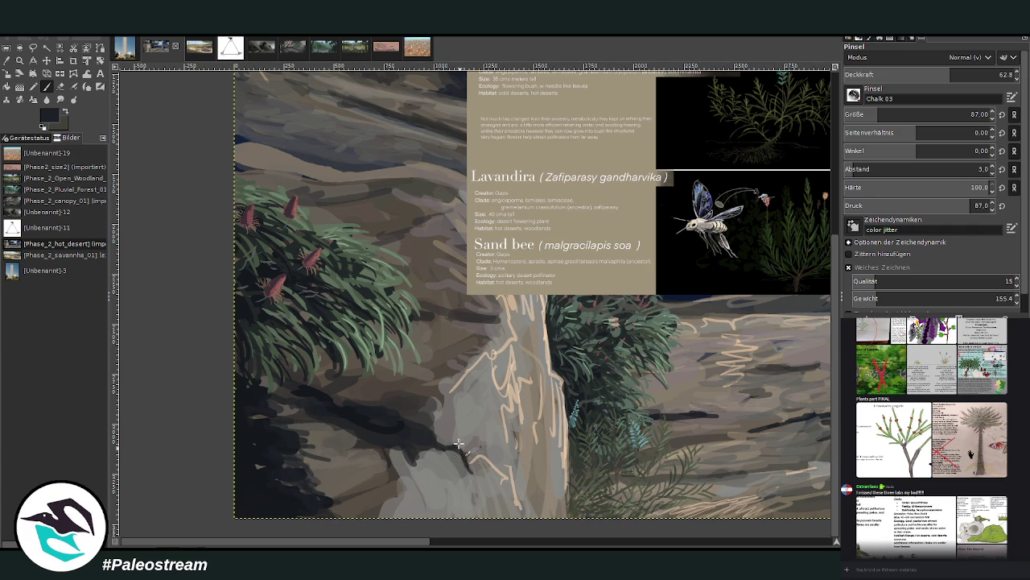
pyautogui.moveTo(457, 397); pyautogui.dragTo(457, 363)
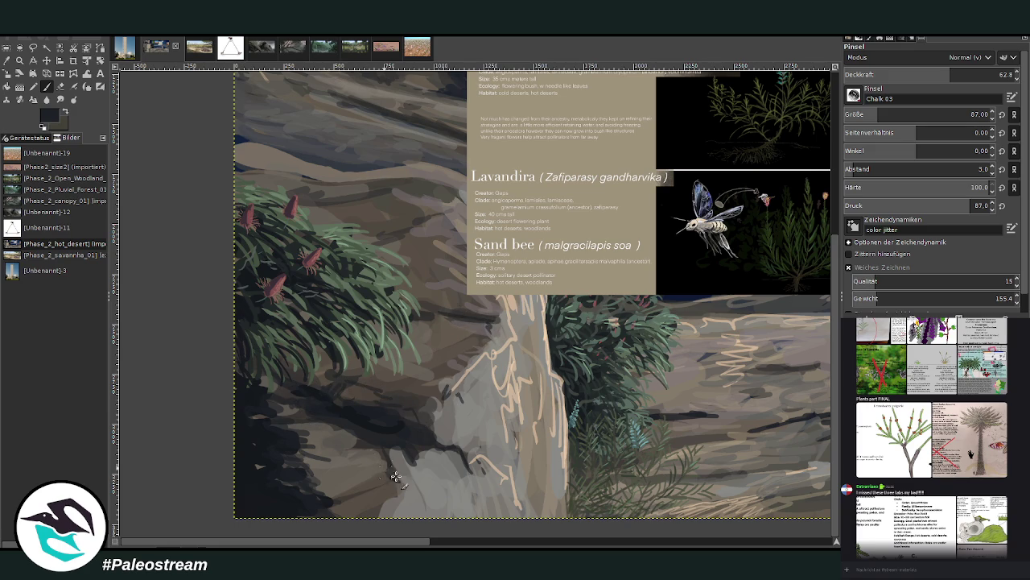
pyautogui.moveTo(396, 477)
pyautogui.mouseDown()
pyautogui.moveTo(386, 453)
pyautogui.moveTo(401, 489)
pyautogui.moveTo(314, 483)
pyautogui.moveTo(354, 471)
pyautogui.moveTo(346, 450)
pyautogui.mouseUp()
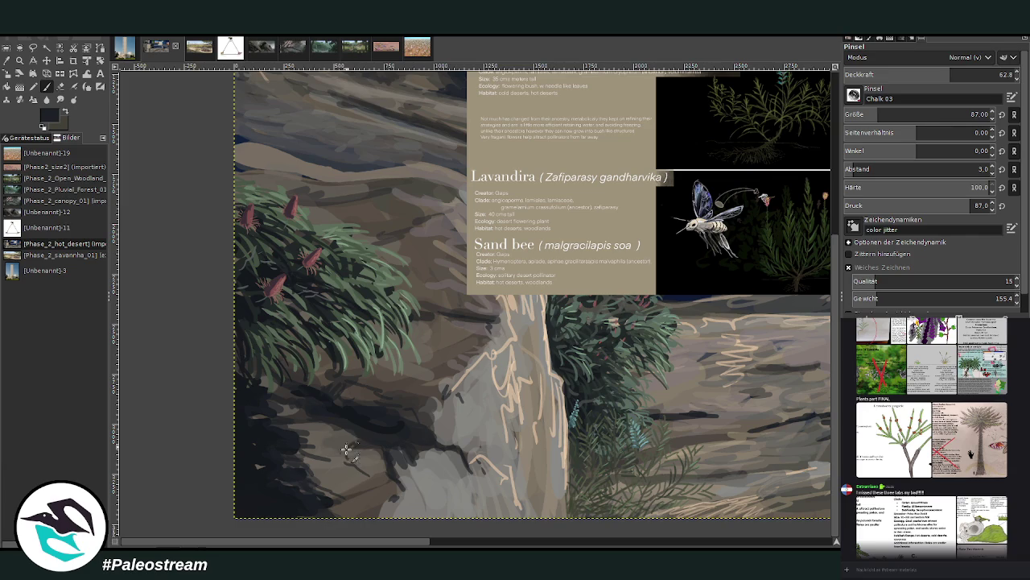
pyautogui.moveTo(427, 414); pyautogui.dragTo(423, 392)
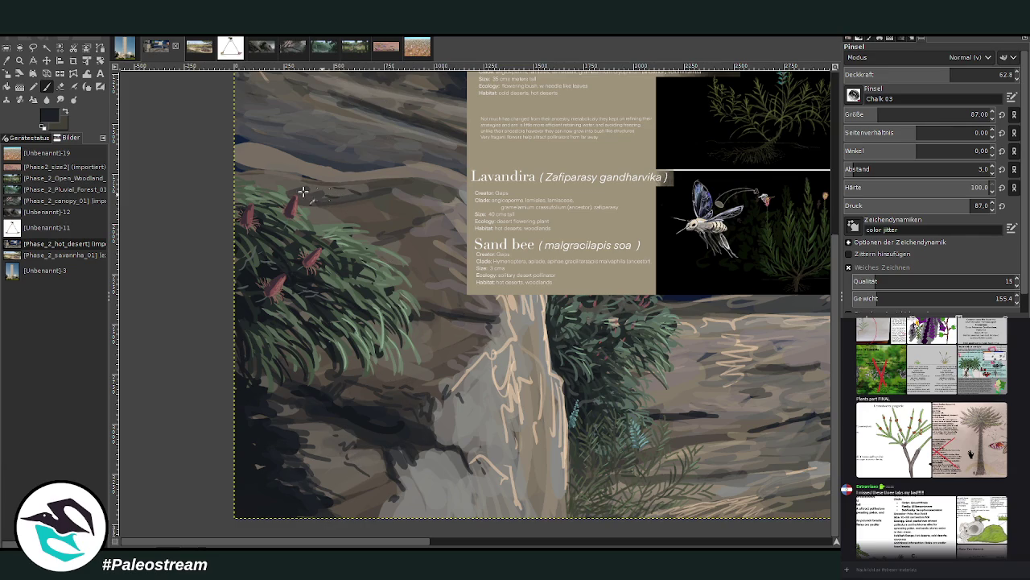
# Sample grey and darker brown tones from the rock and raise brush opacity to 81.1
pyautogui.press('o')
pyautogui.click(511, 298)
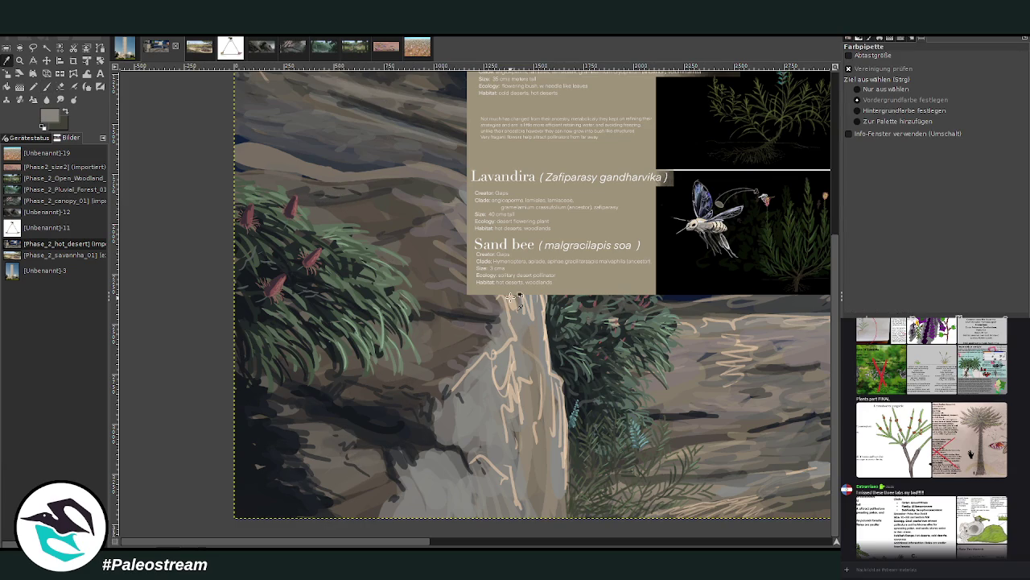
pyautogui.click(46, 87)
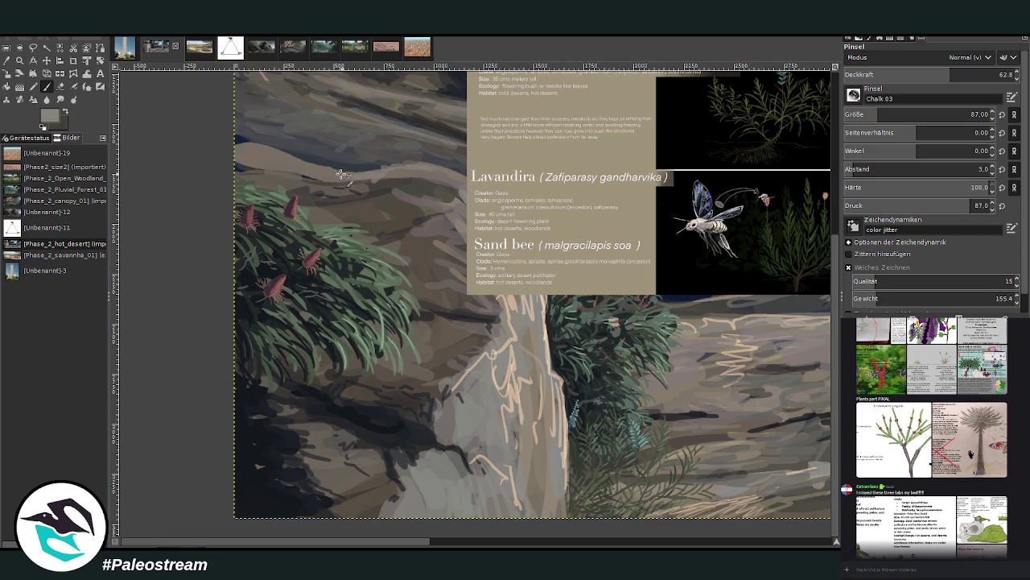
pyautogui.moveTo(941, 79); pyautogui.dragTo(972, 79)
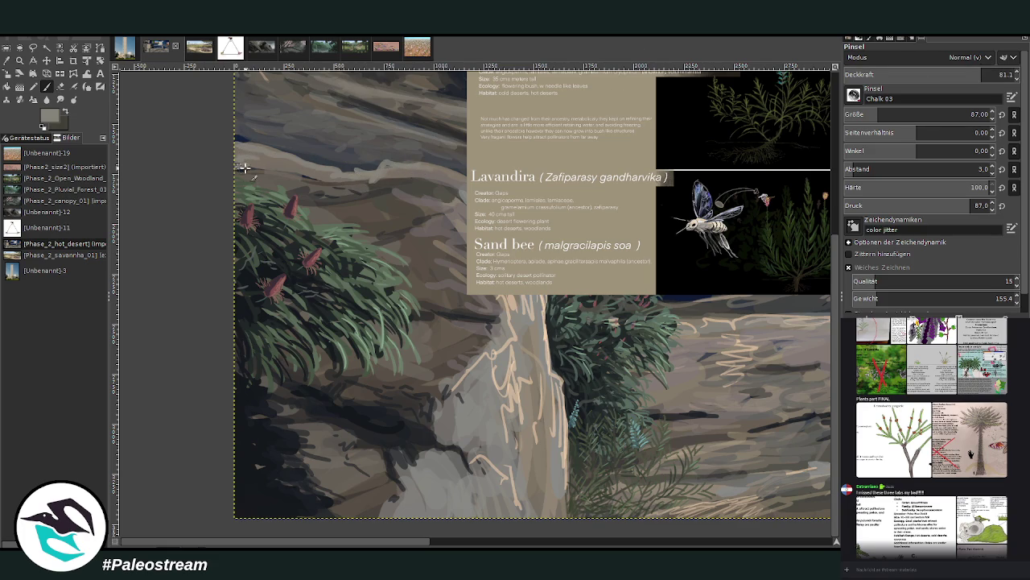
pyautogui.press('o')
pyautogui.click(456, 343)
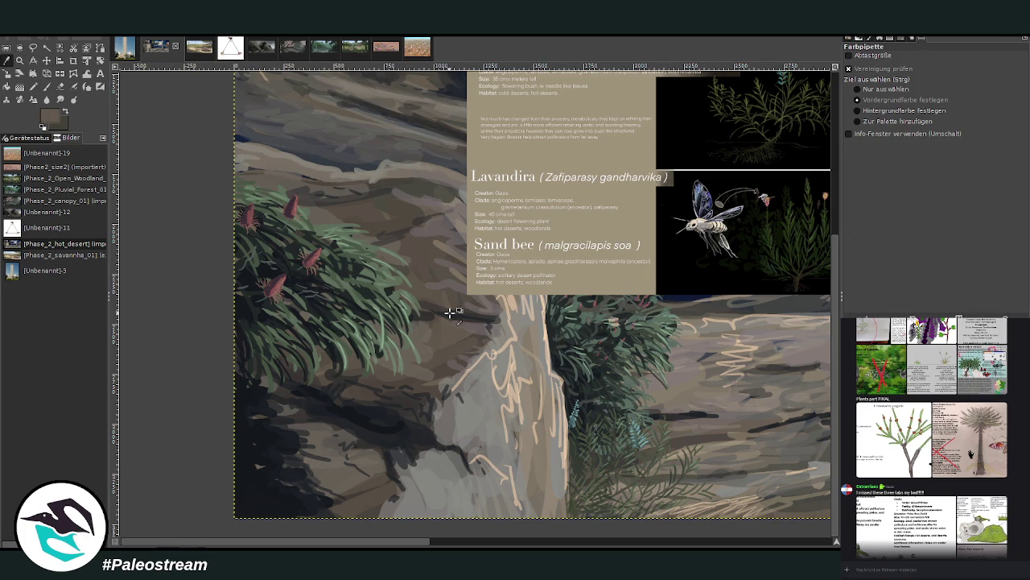
pyautogui.press('p')
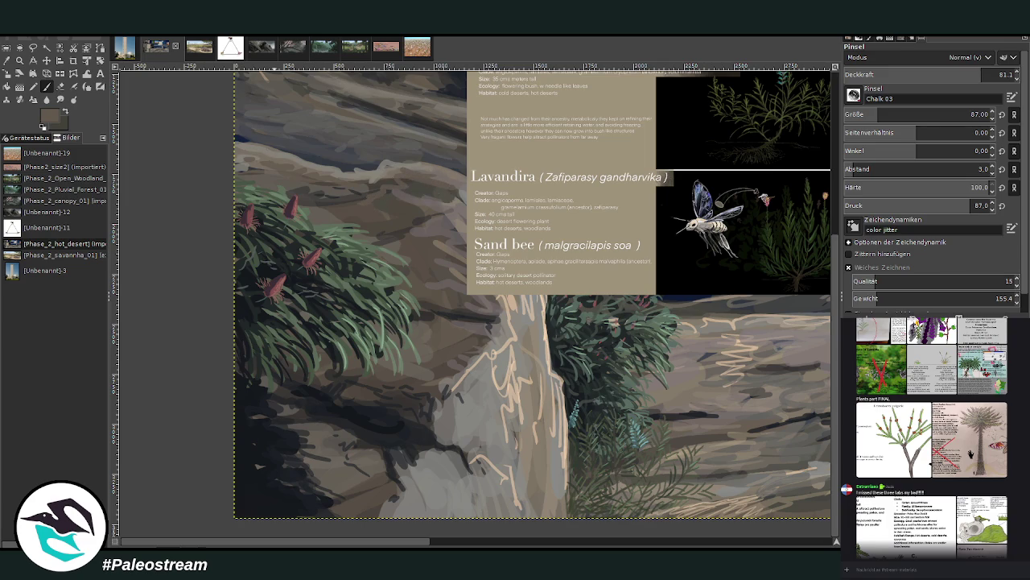
pyautogui.press('o')
pyautogui.click(386, 197)
pyautogui.press('p')
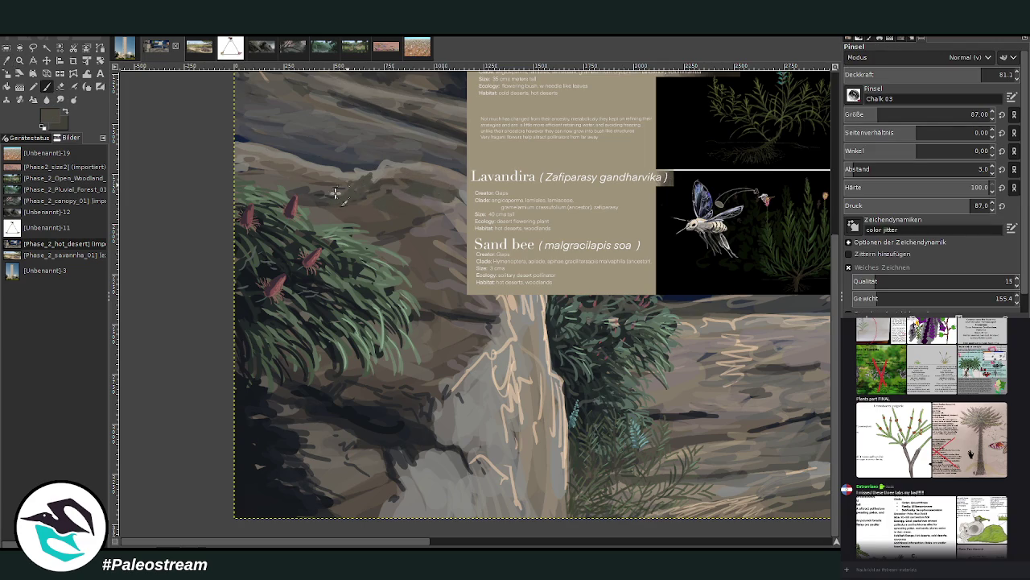
# Paint lighter brown strokes along the rock ridge, then fit the whole image in the window
pyautogui.click(12, 66)
pyautogui.click(415, 261)
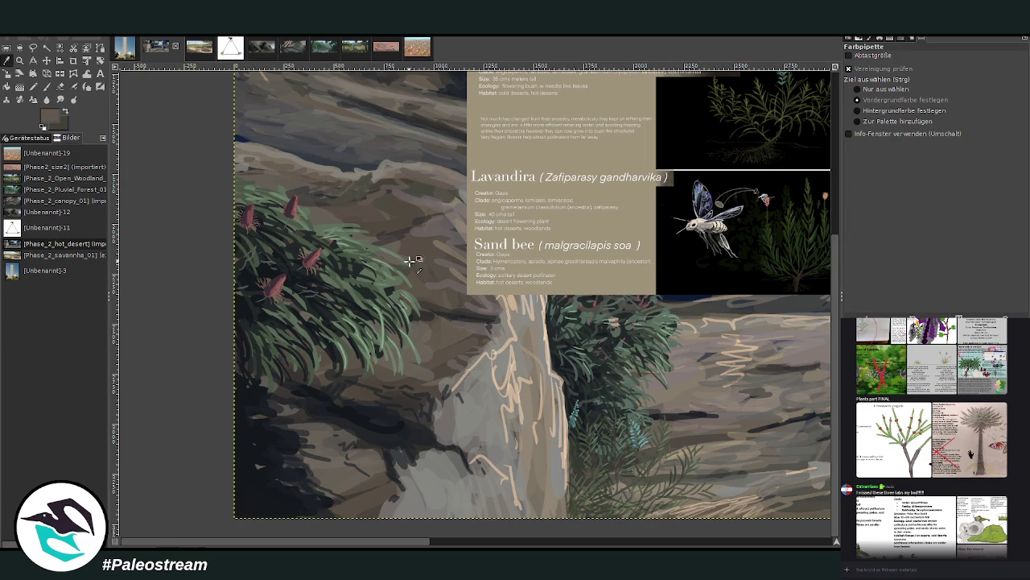
pyautogui.press('p')
pyautogui.moveTo(379, 178); pyautogui.dragTo(347, 204)
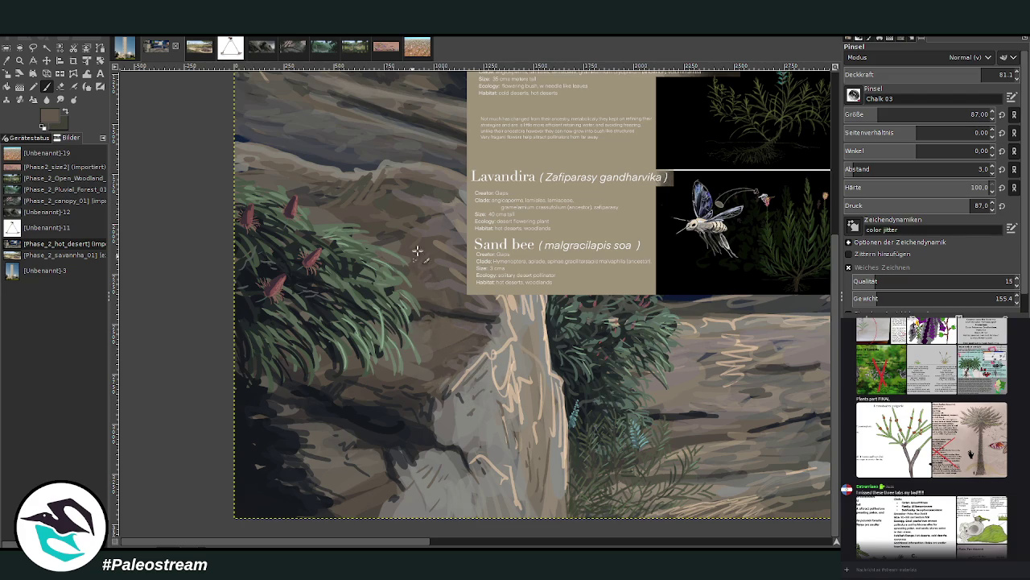
pyautogui.hotkey('shift', 'ctrl', 'j')
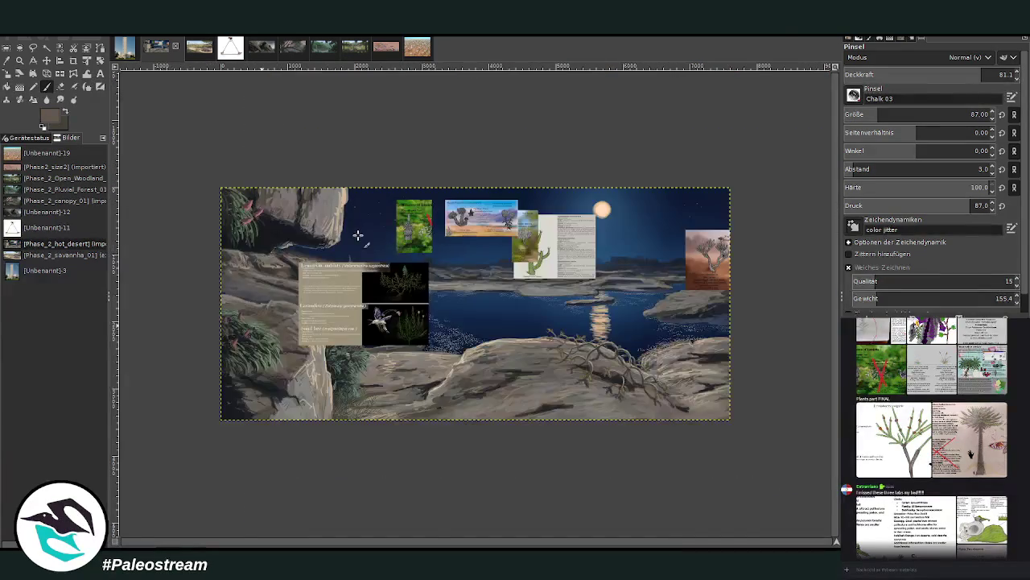
# Zoom into the left of the painting and move the Lemurian ambiaty card down and right
pyautogui.press('z')
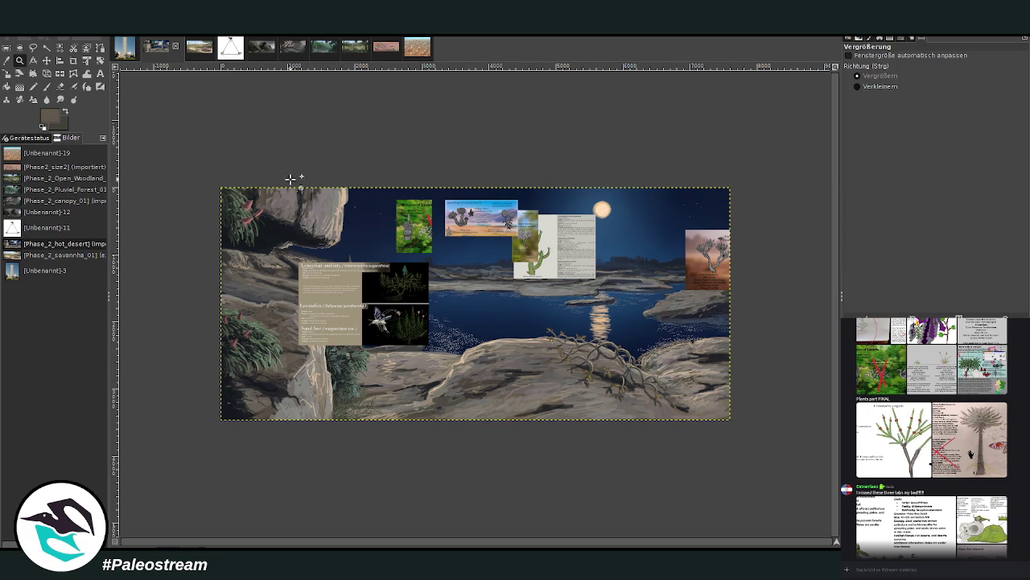
pyautogui.moveTo(294, 193); pyautogui.dragTo(378, 402)
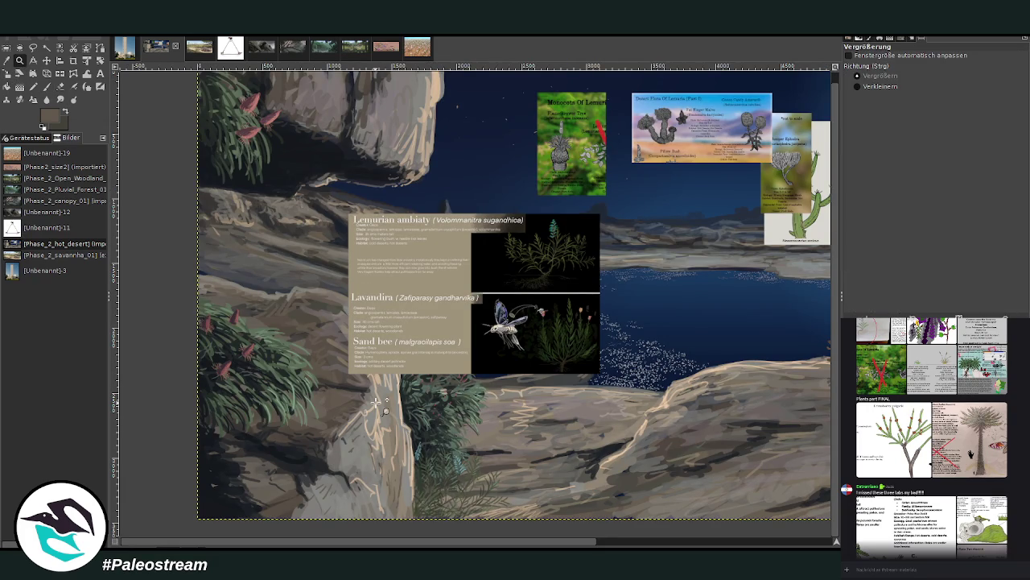
pyautogui.moveTo(452, 544)
pyautogui.mouseDown()
pyautogui.moveTo(499, 543)
pyautogui.moveTo(515, 523)
pyautogui.mouseUp()
pyautogui.press('m')
pyautogui.moveTo(312, 258); pyautogui.dragTo(328, 314)
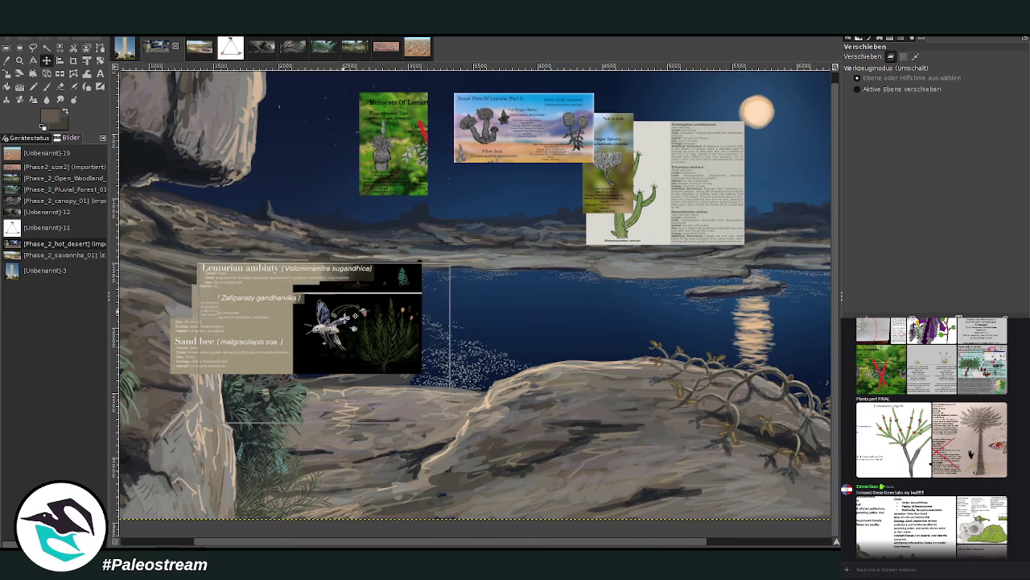
pyautogui.click(326, 312)
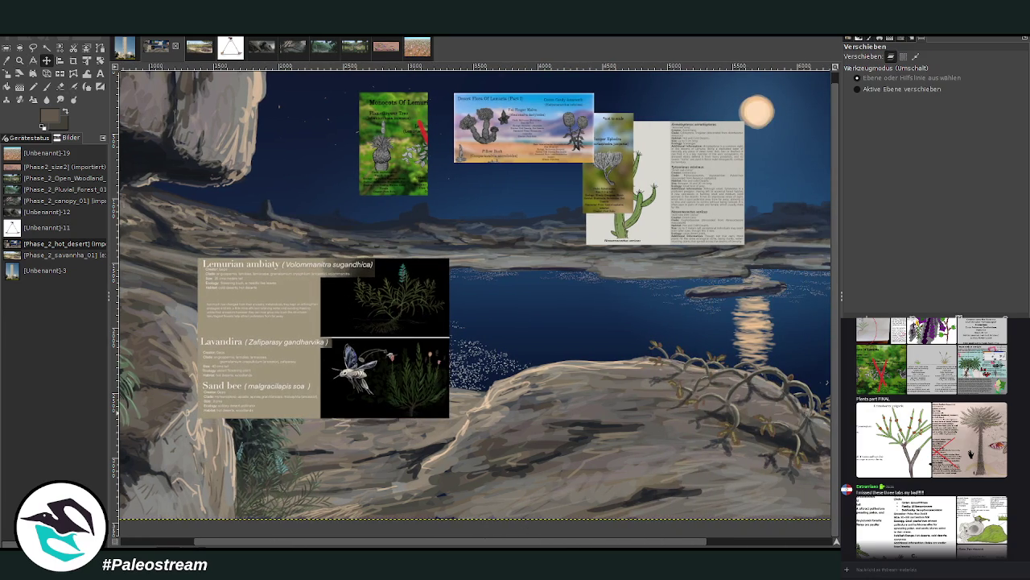
# Zoom in on the Lemurian ambiaty info card
pyautogui.click(19, 61)
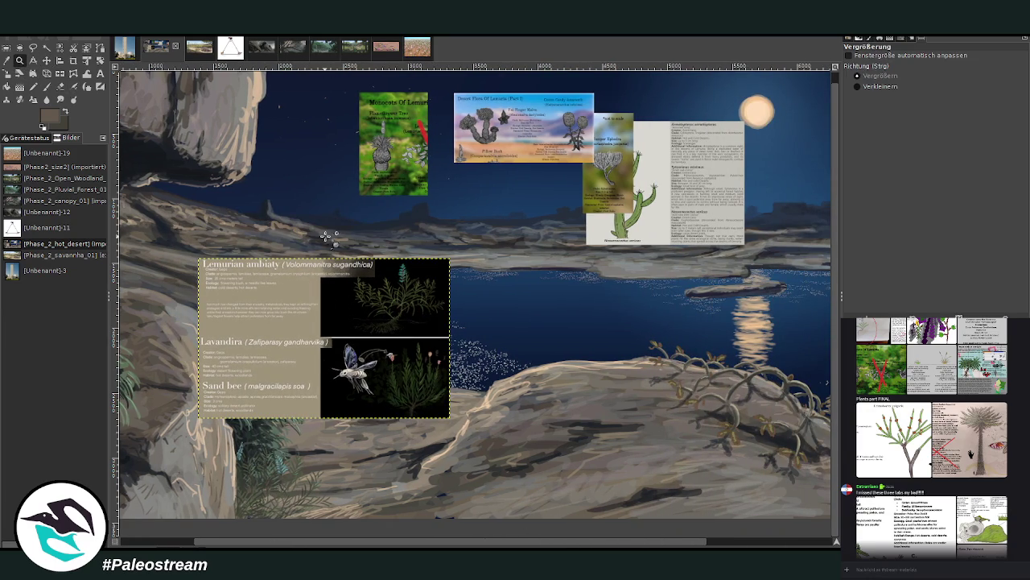
pyautogui.moveTo(320, 232); pyautogui.dragTo(487, 427)
pyautogui.hscroll(-3, 341, 547)
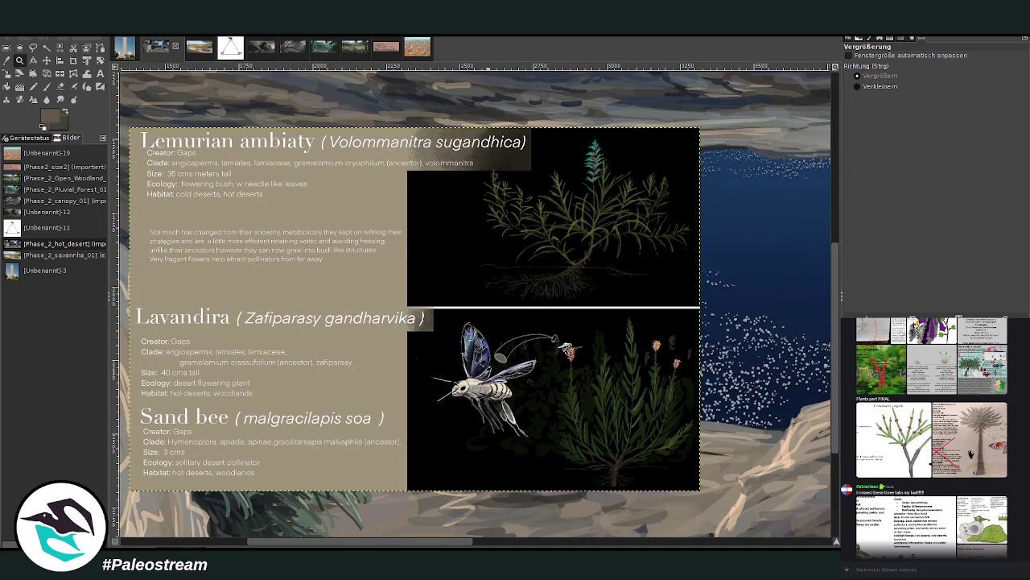
# Crop the info card layer to just the bee-and-shrub illustration
pyautogui.click(74, 67)
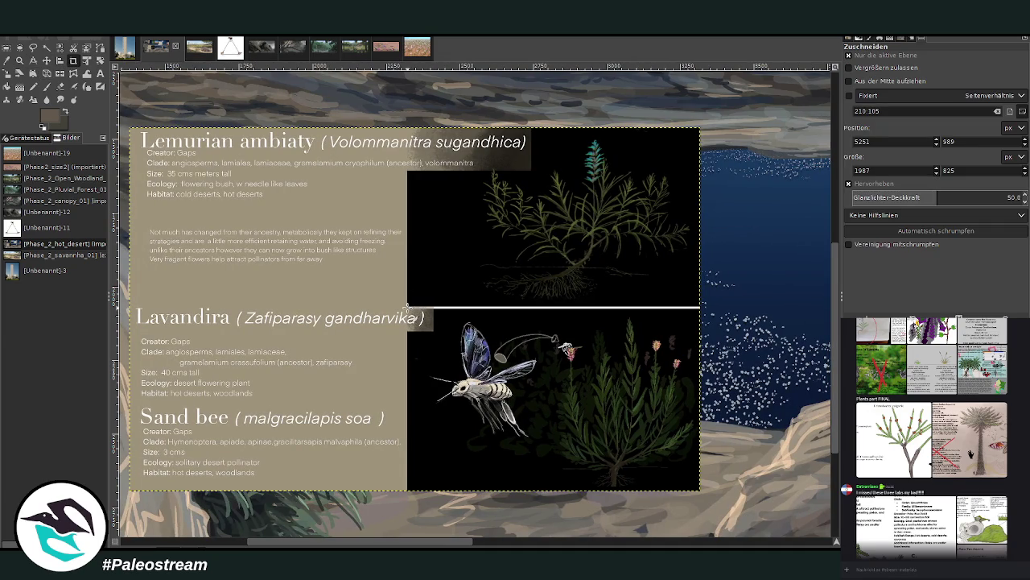
pyautogui.moveTo(407, 306); pyautogui.dragTo(706, 503)
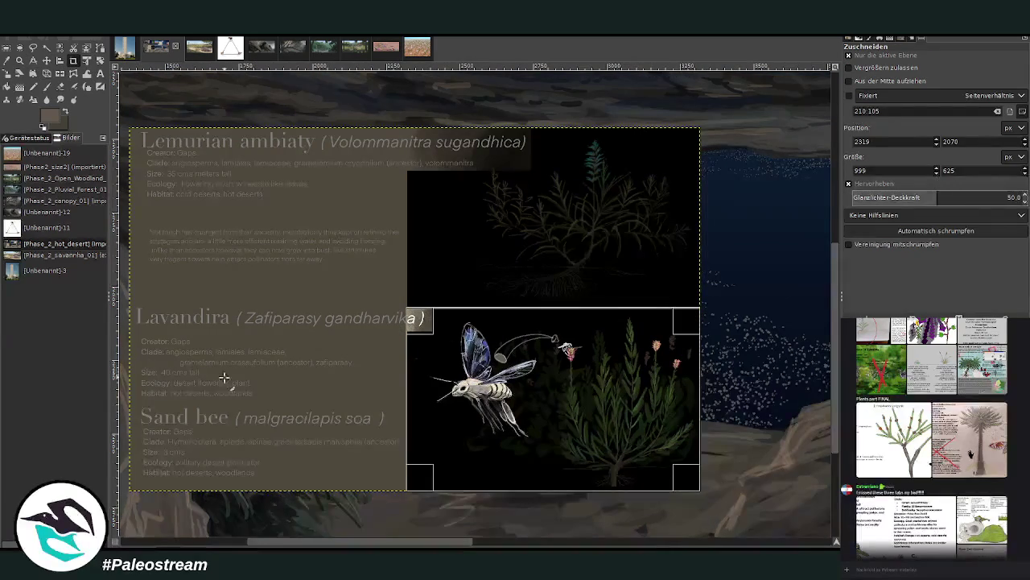
pyautogui.click(455, 414)
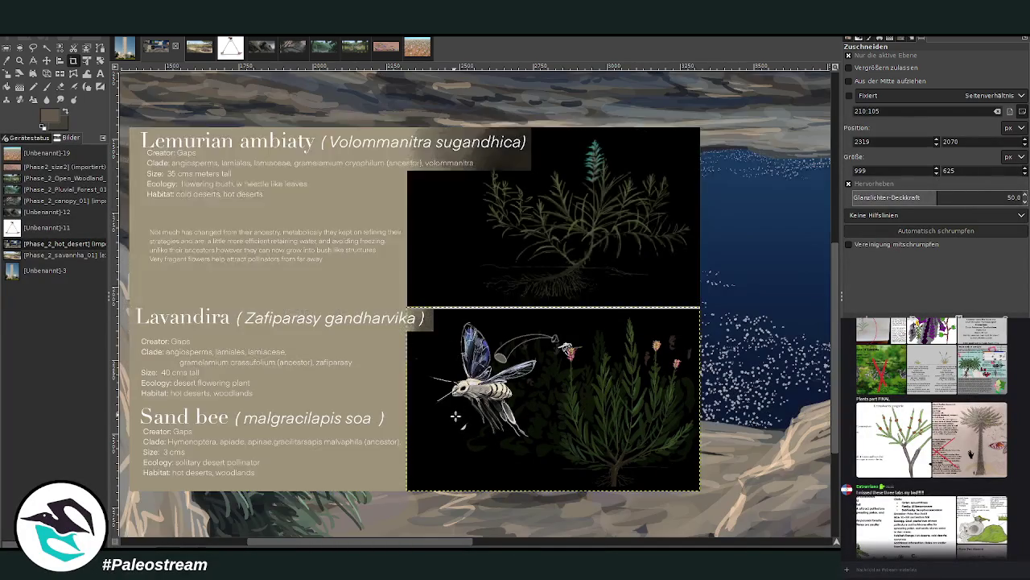
# Move the bee illustration up and right over the lake and sample the shrub's dark green
pyautogui.scroll(-5, 795, 401)
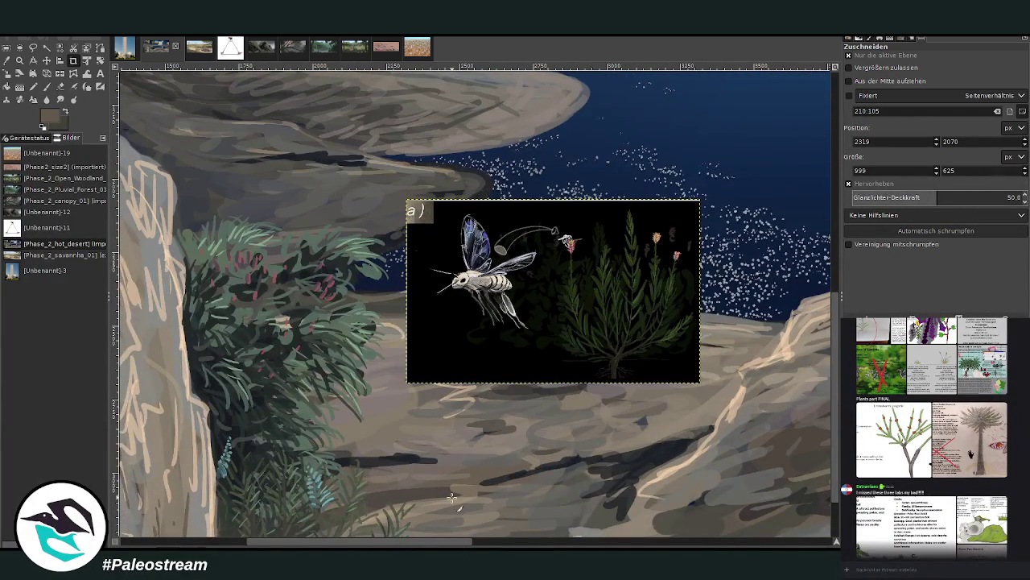
pyautogui.hscroll(5, 452, 498)
pyautogui.hscroll(3, 451, 497)
pyautogui.press('m')
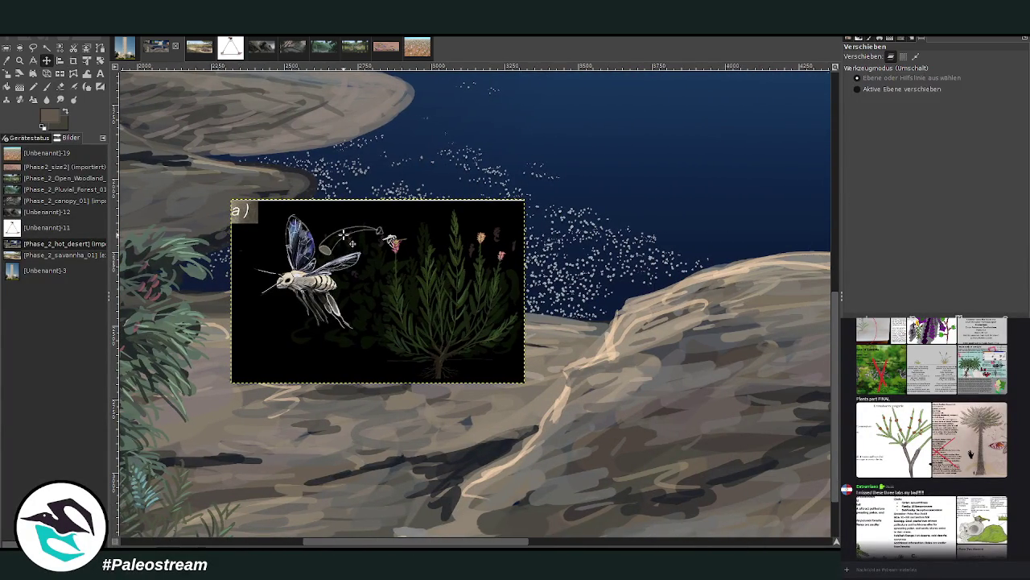
pyautogui.moveTo(352, 243); pyautogui.dragTo(400, 172)
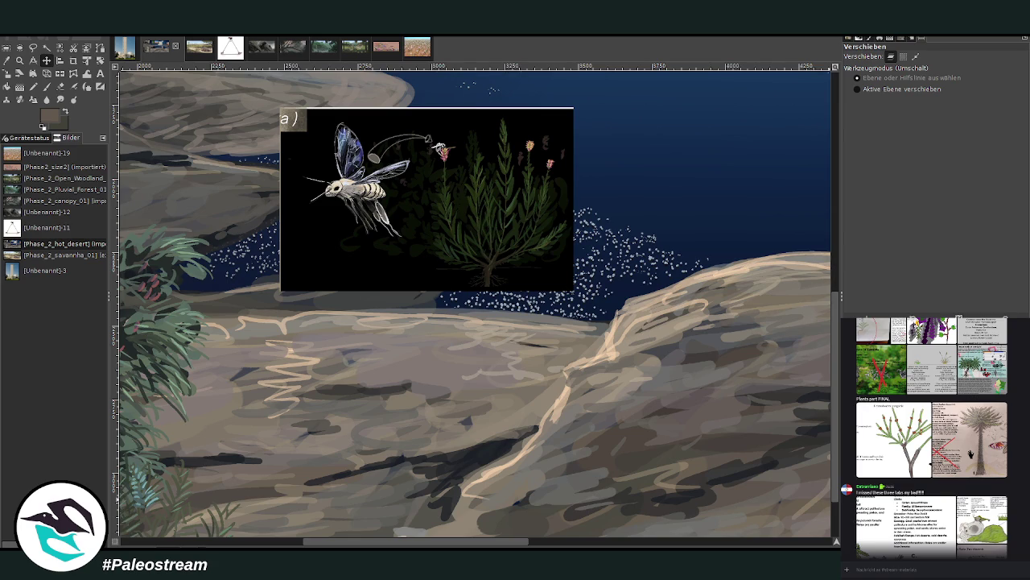
pyautogui.click(7, 62)
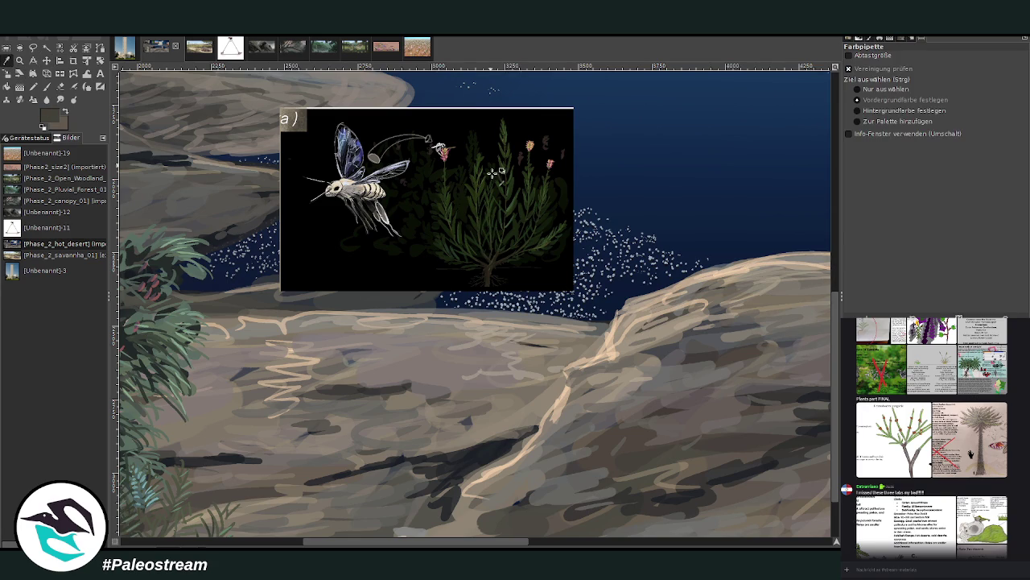
pyautogui.click(462, 234)
pyautogui.click(46, 87)
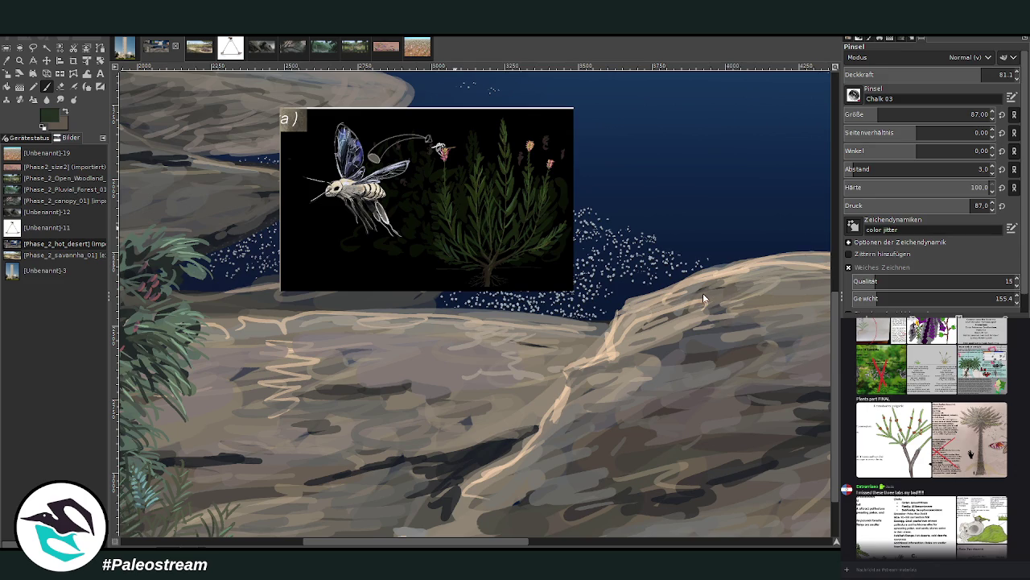
# Move the bee illustration further up-right and set a smaller brush at 92.4 opacity
pyautogui.click(46, 60)
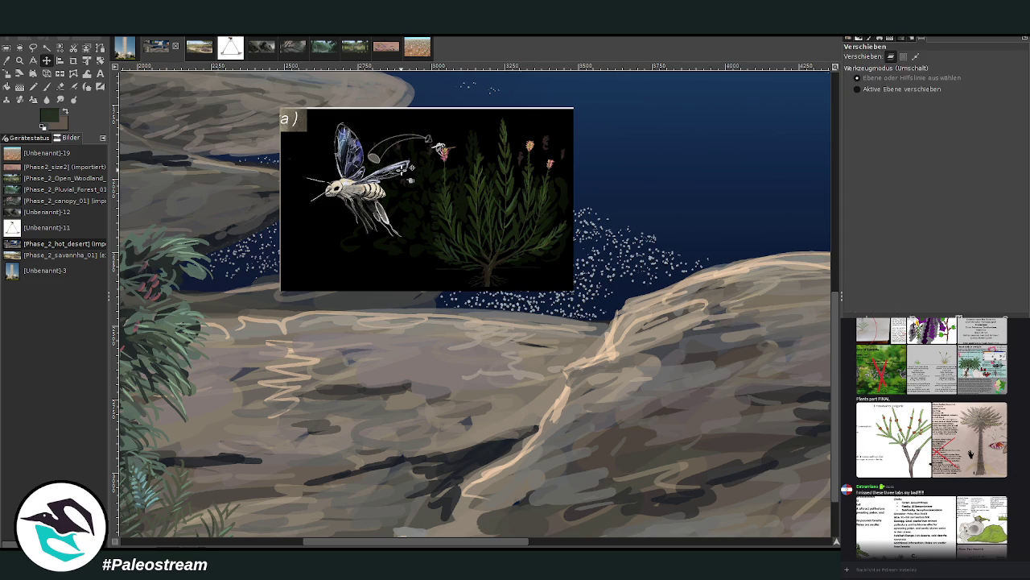
pyautogui.moveTo(411, 167); pyautogui.dragTo(523, 131)
pyautogui.press('p')
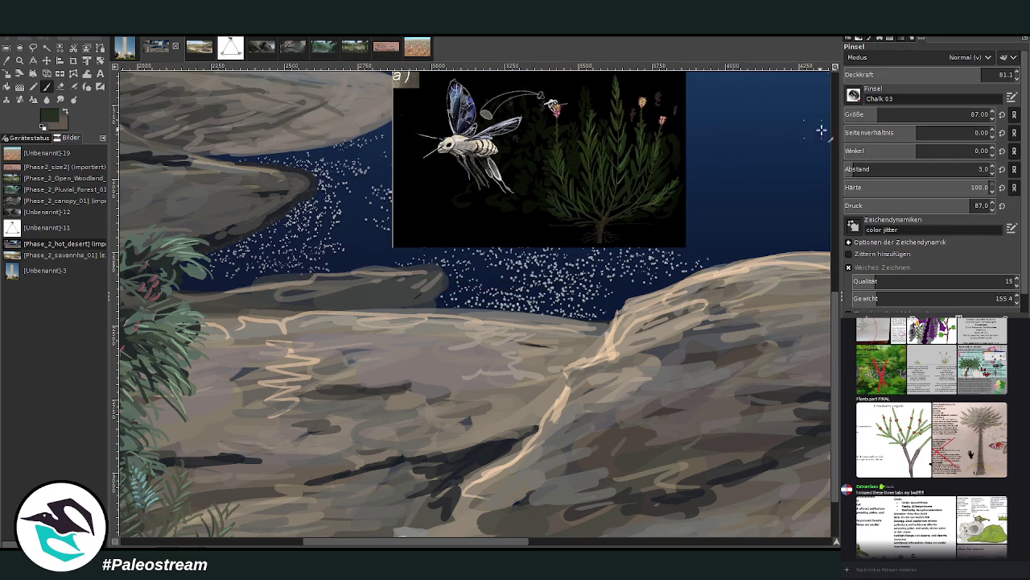
pyautogui.click(984, 74)
pyautogui.click(971, 115)
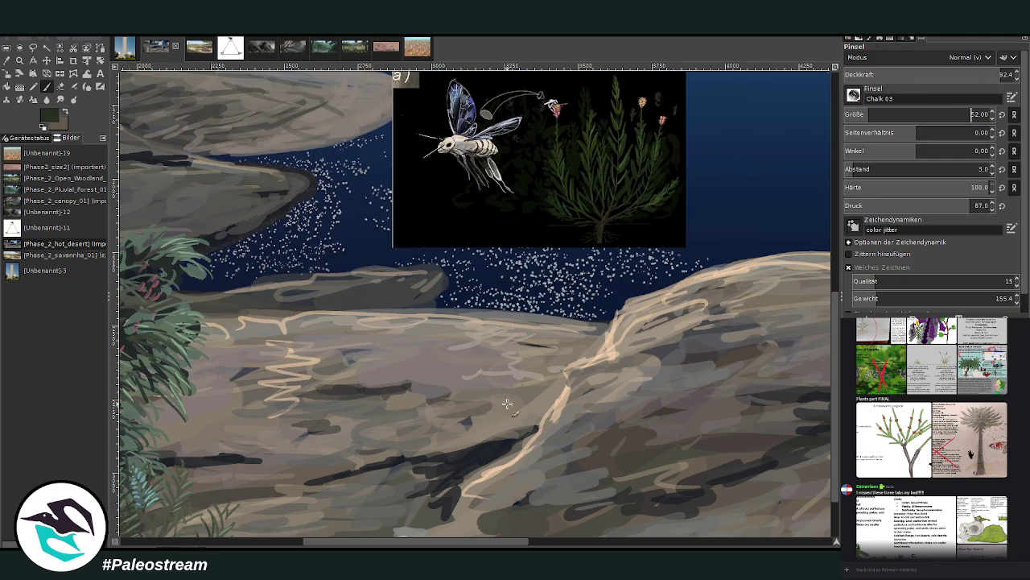
# Paint the first clump of dark green needle-like blades on the foreground rock
pyautogui.moveTo(514, 435)
pyautogui.mouseDown()
pyautogui.moveTo(501, 383)
pyautogui.moveTo(534, 433)
pyautogui.mouseUp()
pyautogui.moveTo(541, 338); pyautogui.dragTo(533, 418)
pyautogui.moveTo(552, 372); pyautogui.dragTo(552, 401)
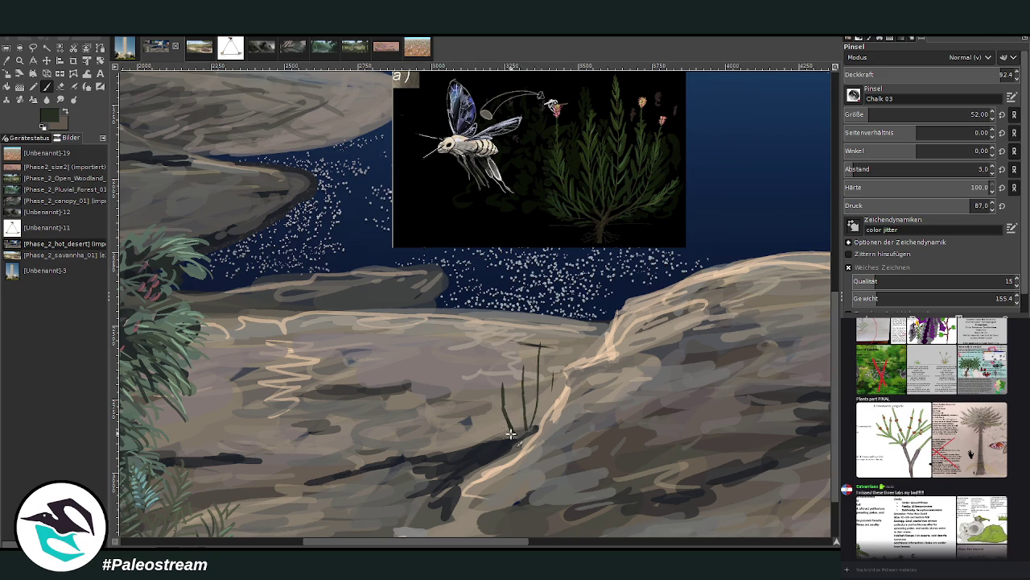
pyautogui.moveTo(511, 434)
pyautogui.mouseDown()
pyautogui.moveTo(491, 407)
pyautogui.moveTo(487, 375)
pyautogui.moveTo(503, 341)
pyautogui.moveTo(510, 390)
pyautogui.mouseUp()
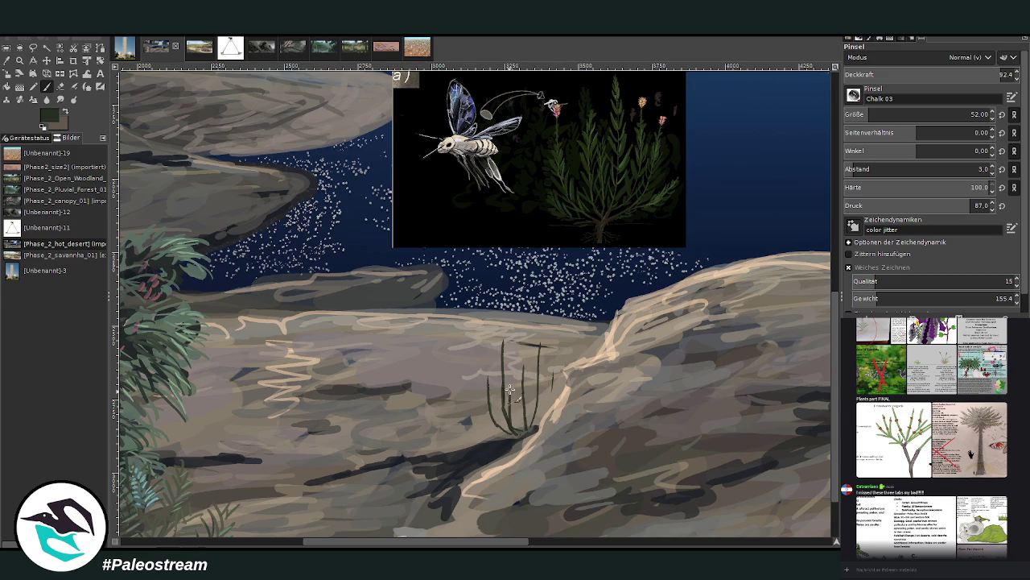
pyautogui.moveTo(498, 441); pyautogui.dragTo(504, 391)
pyautogui.moveTo(537, 427); pyautogui.dragTo(554, 366)
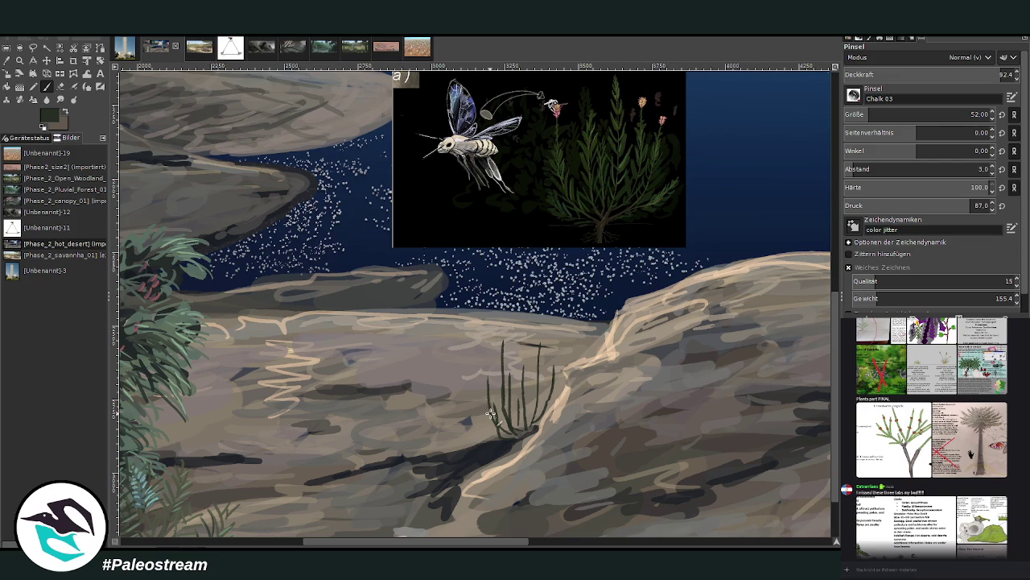
pyautogui.moveTo(503, 437)
pyautogui.mouseDown()
pyautogui.moveTo(475, 380)
pyautogui.moveTo(523, 323)
pyautogui.moveTo(545, 402)
pyautogui.moveTo(556, 354)
pyautogui.mouseUp()
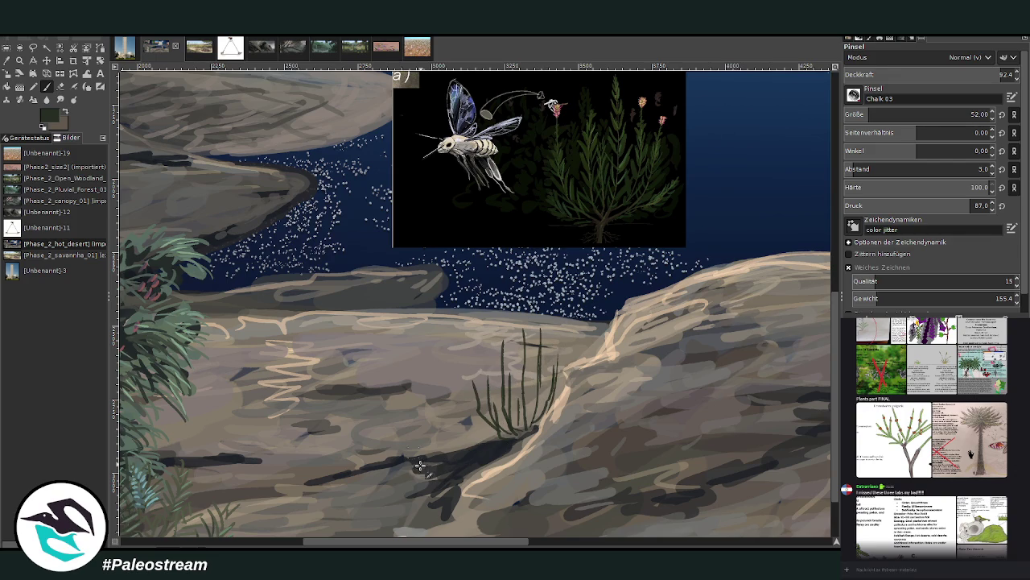
# Start a second clump to the left and thicken the central clump with a slightly larger brush
pyautogui.moveTo(419, 451)
pyautogui.mouseDown()
pyautogui.moveTo(417, 406)
pyautogui.moveTo(440, 400)
pyautogui.moveTo(460, 417)
pyautogui.mouseUp()
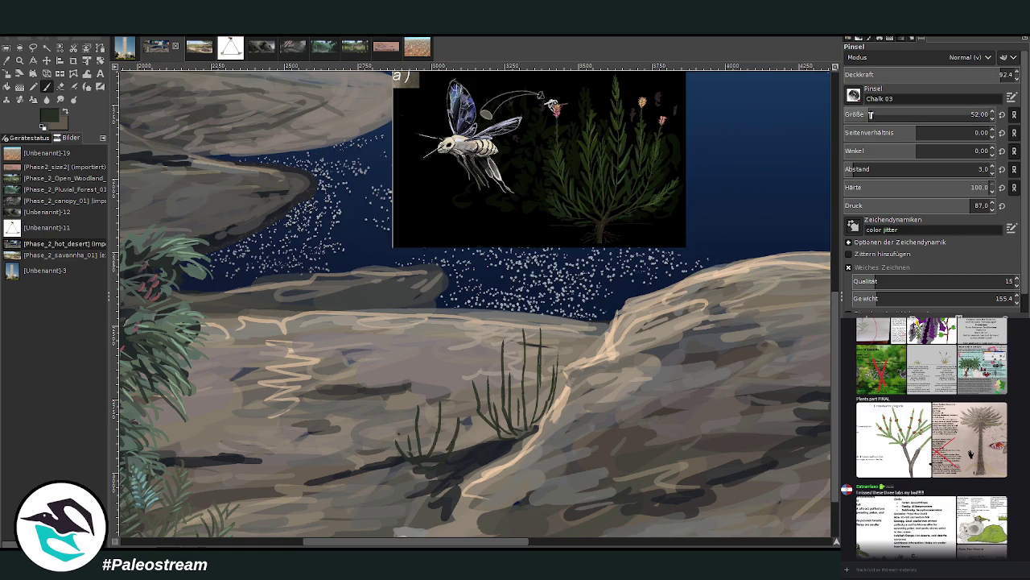
pyautogui.click(871, 115)
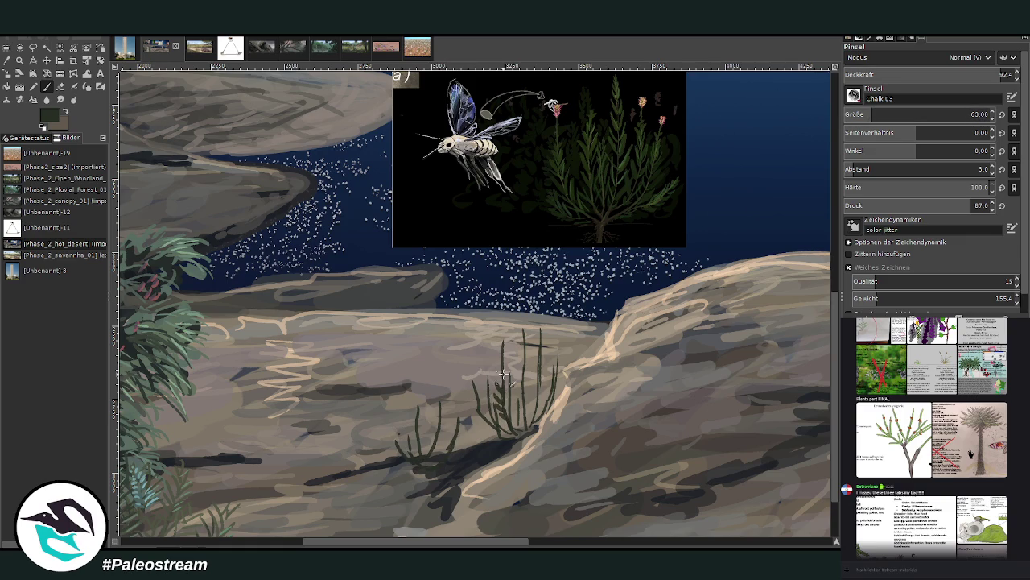
pyautogui.moveTo(504, 374)
pyautogui.mouseDown()
pyautogui.moveTo(508, 422)
pyautogui.moveTo(527, 372)
pyautogui.mouseUp()
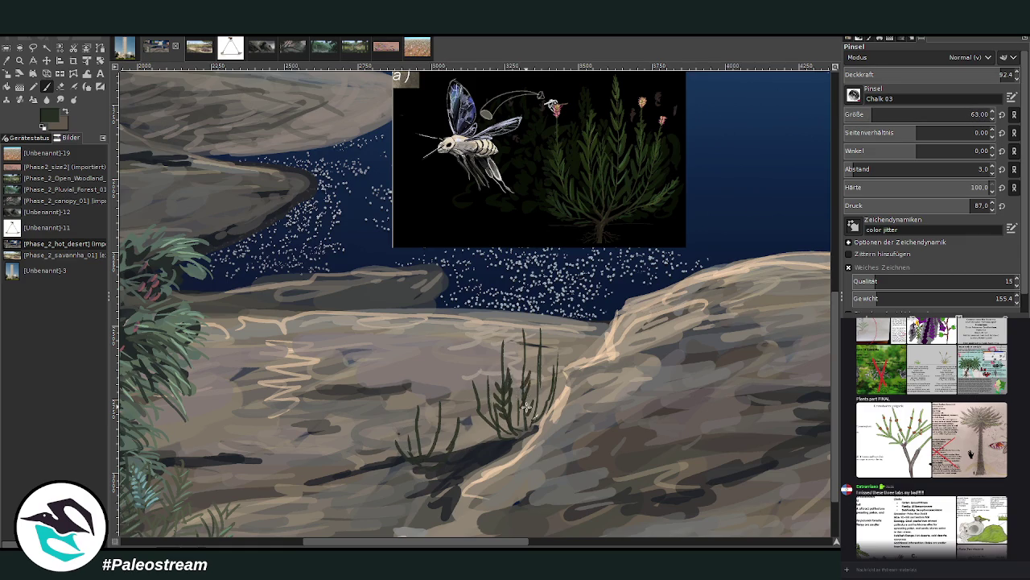
pyautogui.moveTo(526, 408)
pyautogui.mouseDown()
pyautogui.moveTo(515, 364)
pyautogui.moveTo(533, 352)
pyautogui.moveTo(525, 336)
pyautogui.moveTo(535, 394)
pyautogui.moveTo(544, 333)
pyautogui.moveTo(541, 351)
pyautogui.mouseUp()
pyautogui.moveTo(549, 425)
pyautogui.mouseDown()
pyautogui.moveTo(539, 409)
pyautogui.moveTo(556, 385)
pyautogui.moveTo(553, 359)
pyautogui.mouseUp()
pyautogui.moveTo(518, 440); pyautogui.dragTo(504, 364)
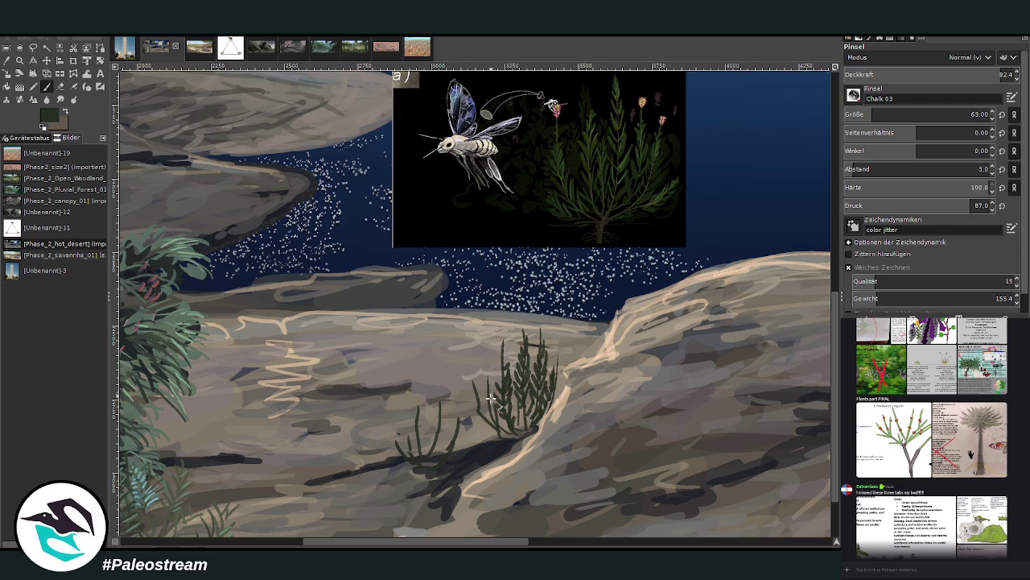
pyautogui.moveTo(497, 427)
pyautogui.mouseDown()
pyautogui.moveTo(491, 396)
pyautogui.moveTo(486, 406)
pyautogui.moveTo(479, 395)
pyautogui.mouseUp()
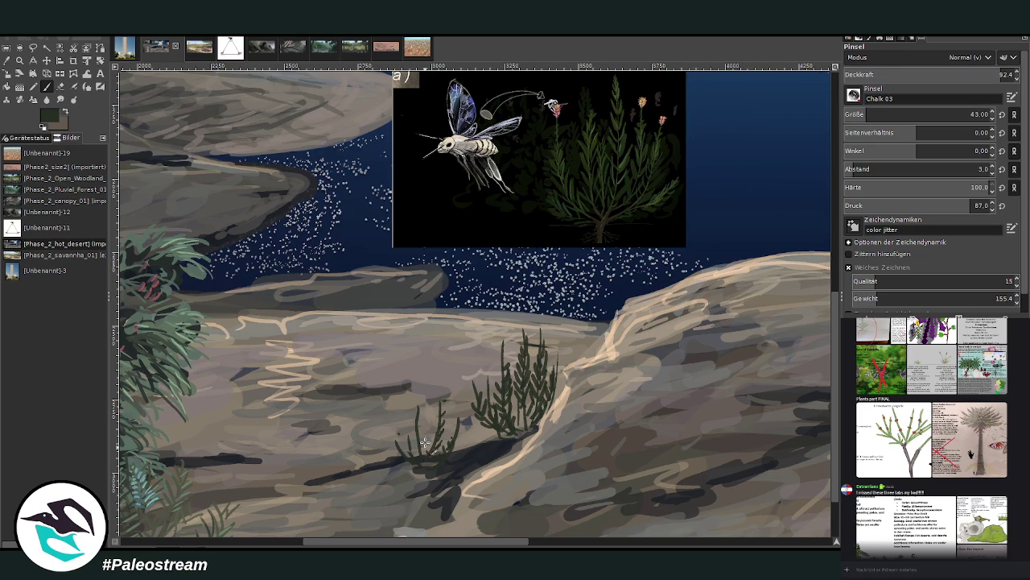
# Undo the last stroke and add grey-green stems atop both grass clumps
pyautogui.hotkey('ctrl', 'z')
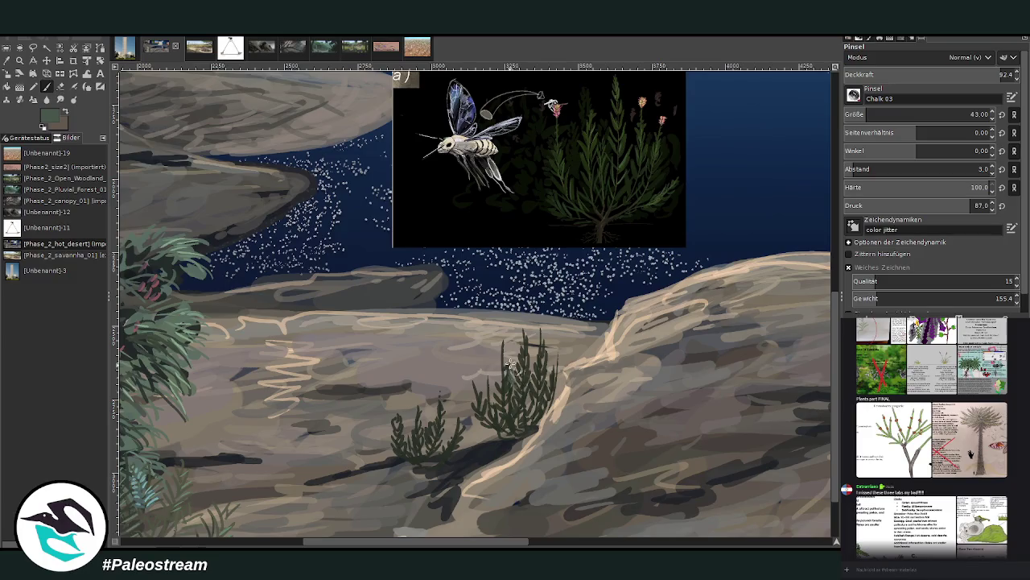
pyautogui.keyDown('ctrl'); pyautogui.click(551, 396); pyautogui.keyUp('ctrl')
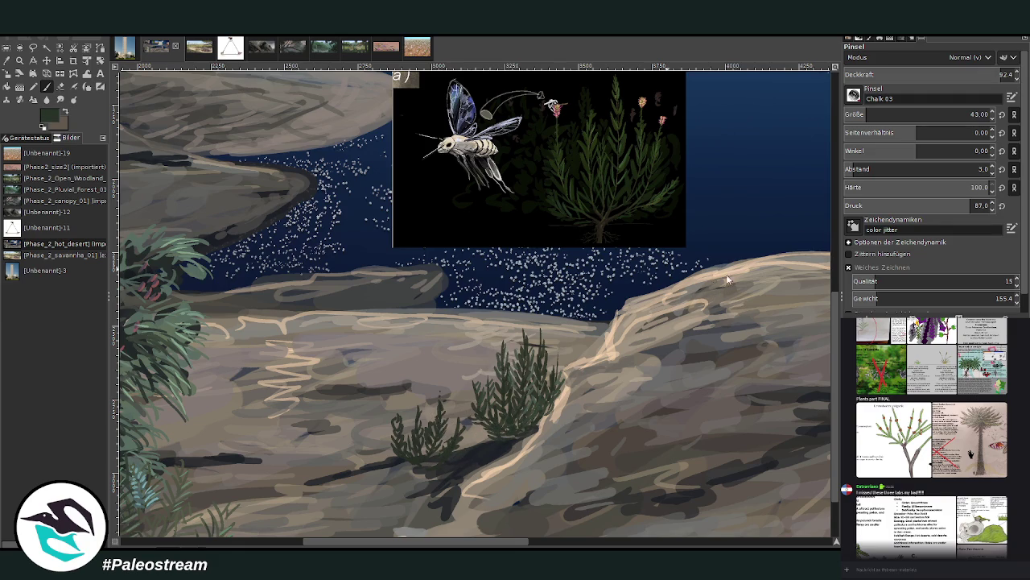
pyautogui.keyDown('ctrl'); pyautogui.click(657, 203); pyautogui.keyUp('ctrl')
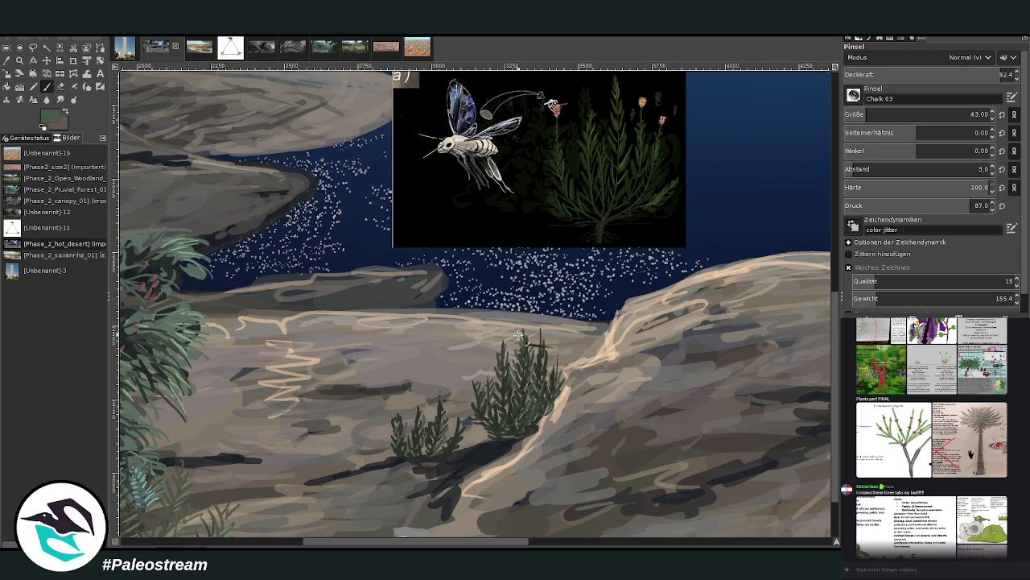
pyautogui.moveTo(524, 338); pyautogui.dragTo(526, 322)
pyautogui.moveTo(435, 408); pyautogui.dragTo(441, 386)
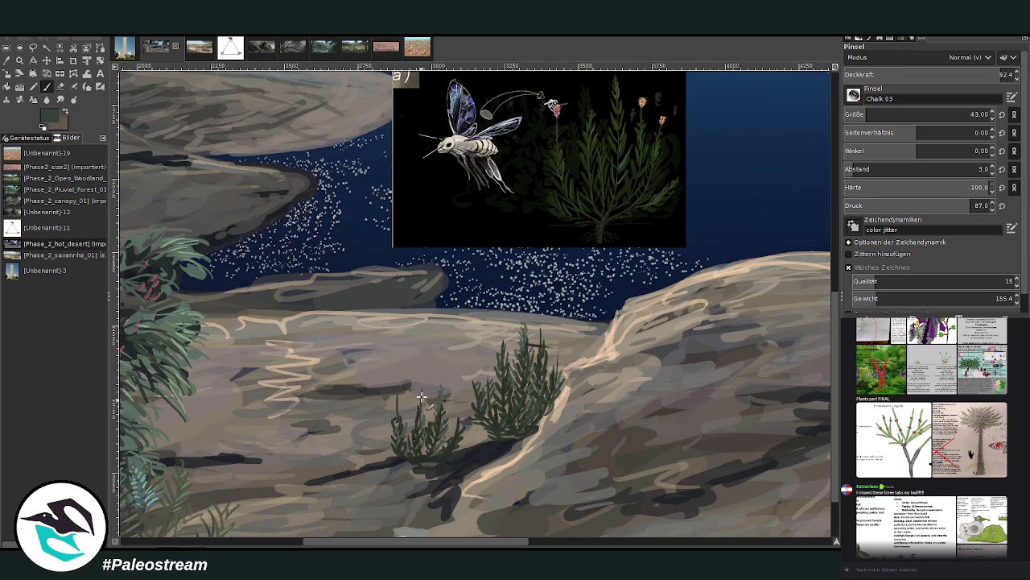
pyautogui.moveTo(484, 359); pyautogui.dragTo(488, 385)
# Paint maroon and pink flower buds on both shrubs with a size-13 detail brush
pyautogui.moveTo(439, 391)
pyautogui.mouseDown()
pyautogui.moveTo(440, 382)
pyautogui.moveTo(396, 383)
pyautogui.moveTo(423, 384)
pyautogui.mouseUp()
pyautogui.moveTo(560, 359); pyautogui.dragTo(560, 349)
pyautogui.press('x')
pyautogui.moveTo(877, 114); pyautogui.dragTo(853, 115)
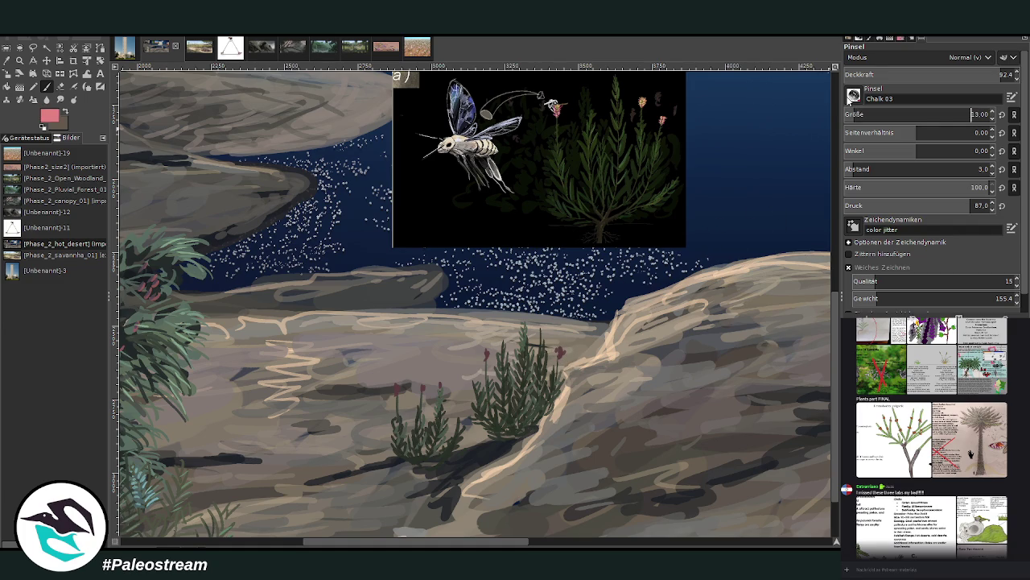
pyautogui.click(560, 351)
pyautogui.moveTo(490, 355); pyautogui.dragTo(489, 380)
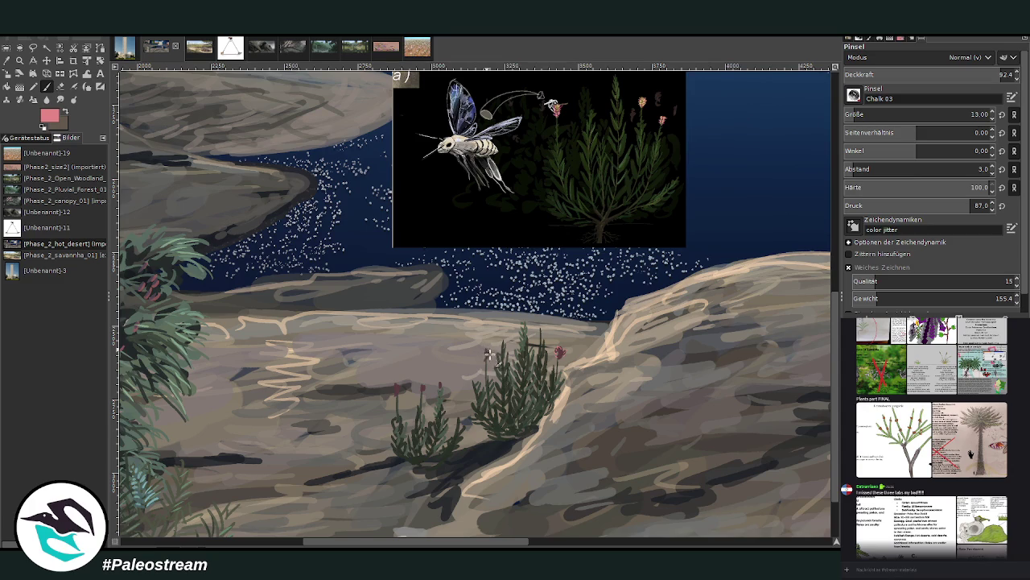
pyautogui.click(442, 380)
pyautogui.click(397, 389)
# Dab pink-white highlights on the right shrub's bud, then fit and zoom back onto the shrubs
pyautogui.click(559, 352)
pyautogui.hotkey('shift', 'ctrl', 'j')
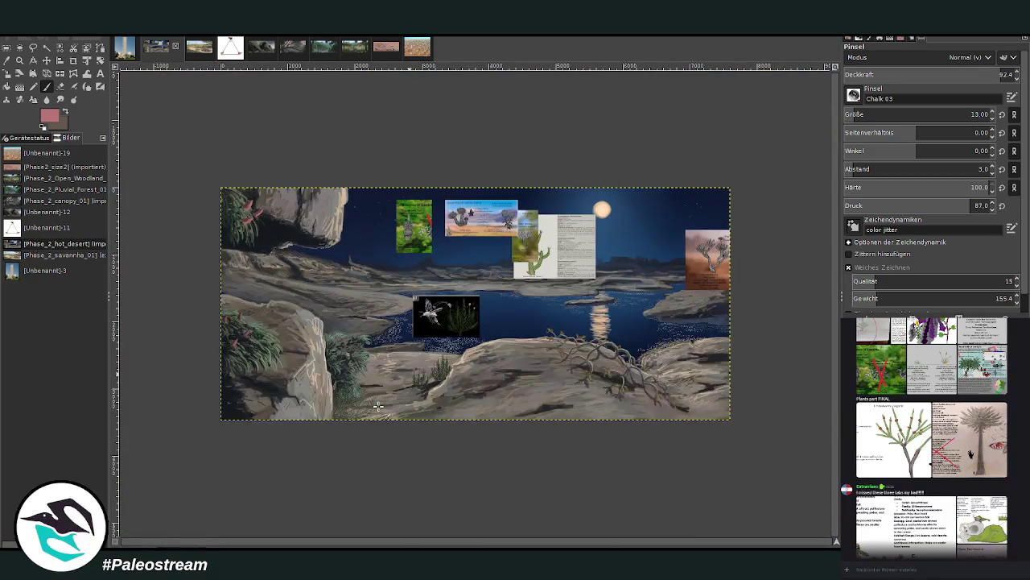
pyautogui.press('z')
pyautogui.moveTo(356, 274); pyautogui.dragTo(494, 403)
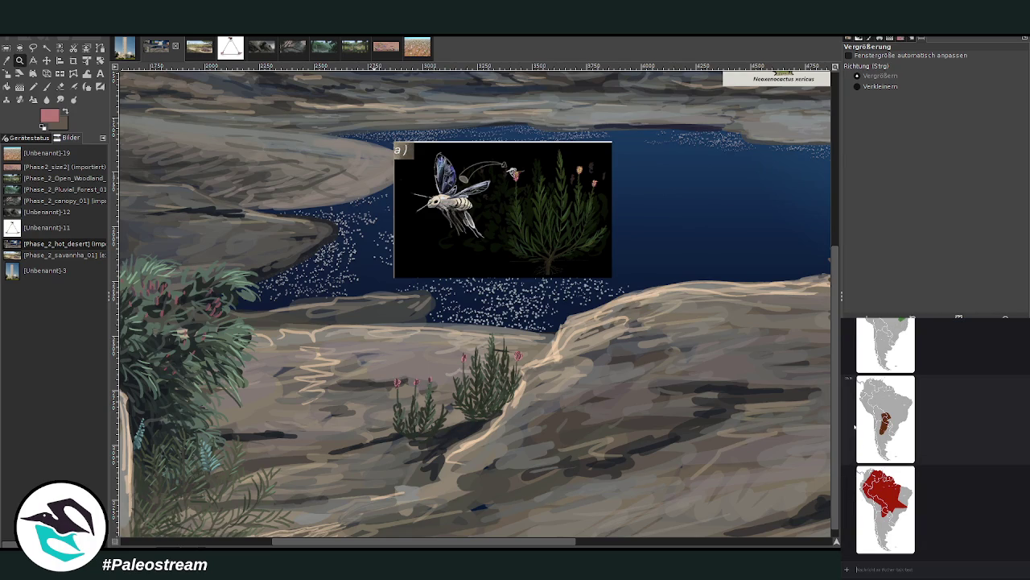
# Scroll the view up and back down over the lake area of the desert painting
pyautogui.scroll(2, 856, 429)
pyautogui.scroll(-2, 855, 451)
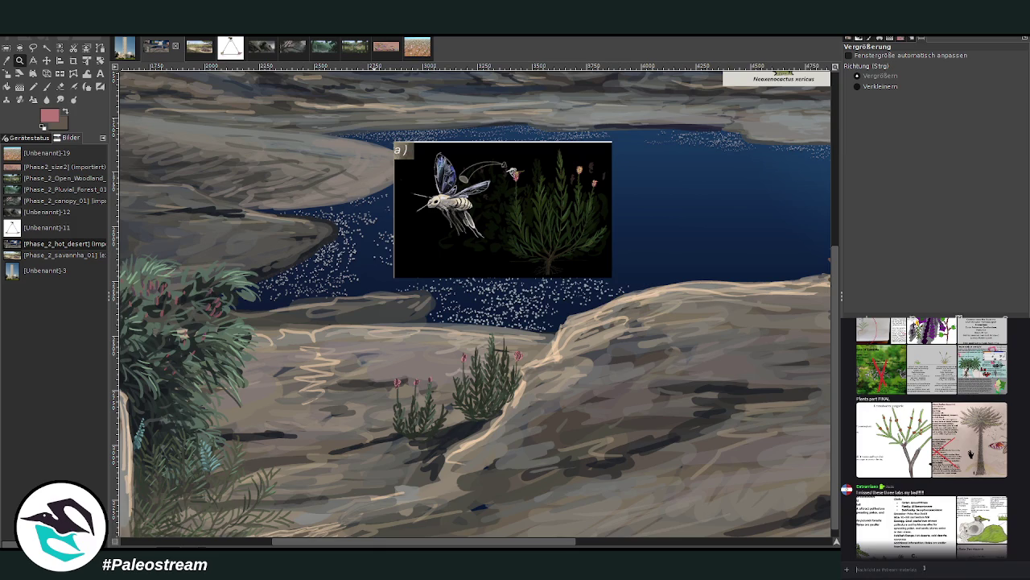
# Share the HYLOZOIC GROUND book cover and banner-9.png reference images in the chat
pyautogui.rightClick(931, 564)
pyautogui.click(934, 562)
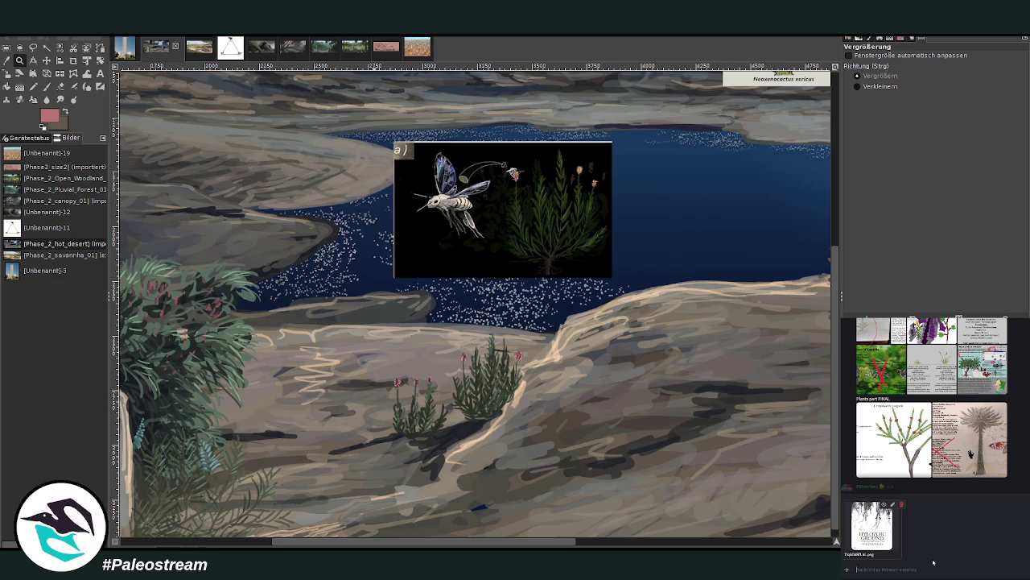
pyautogui.press('Return')
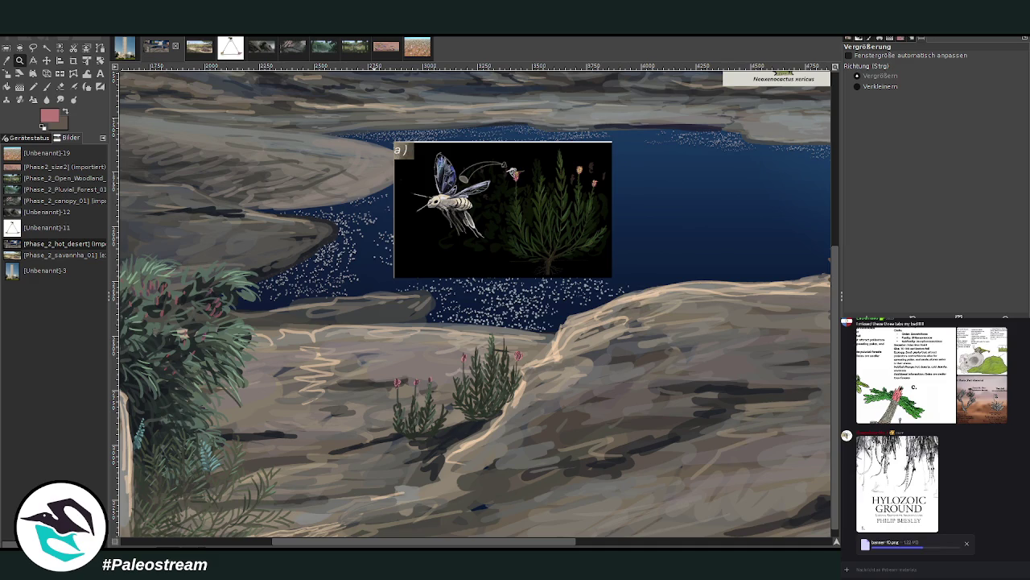
pyautogui.hotkey('ctrl', 'v')
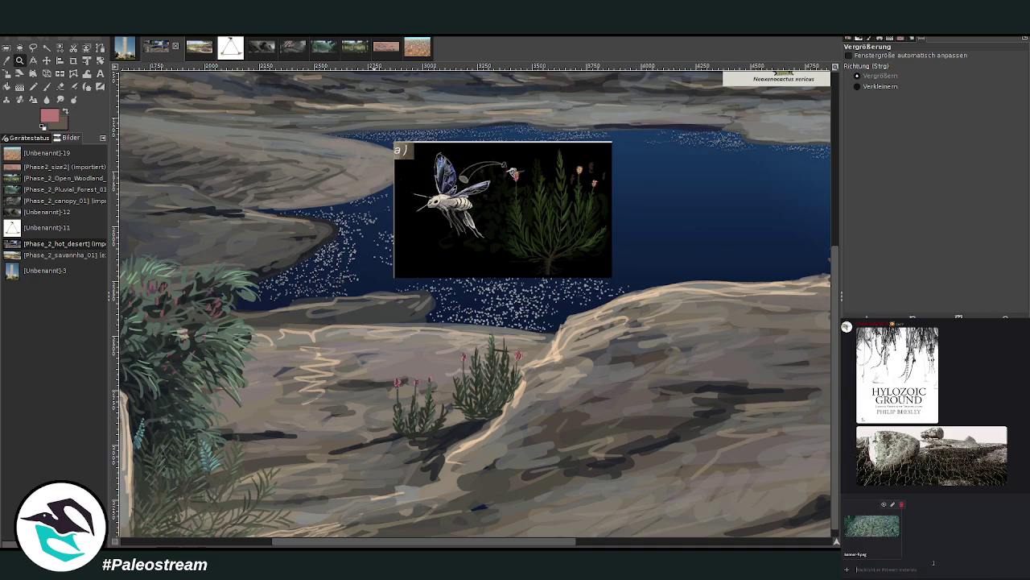
pyautogui.press('Return')
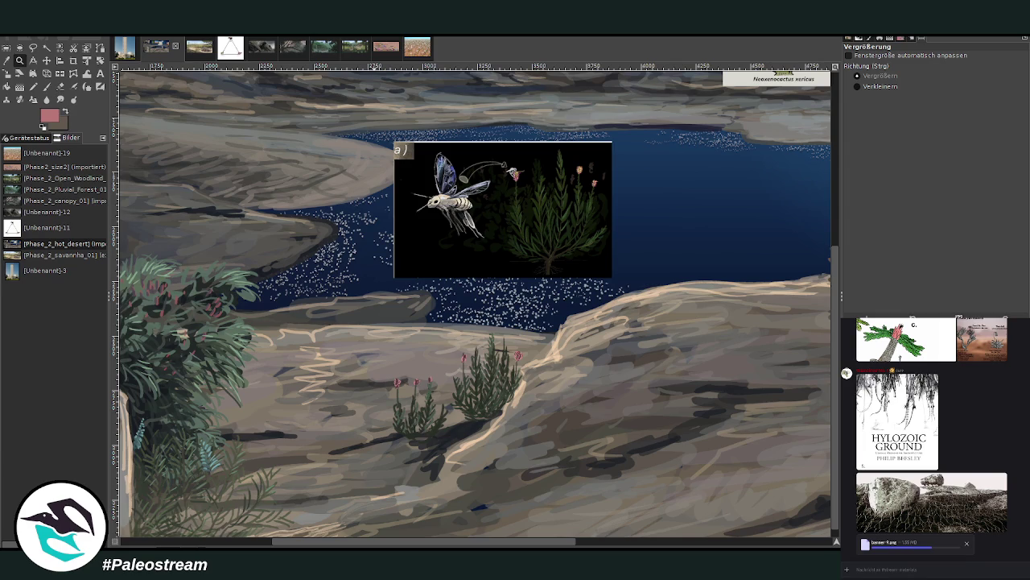
# Send PAM_09-4.jpeg to the chat and paste the copied forest photo as a new image
pyautogui.hotkey('ctrl', 'v')
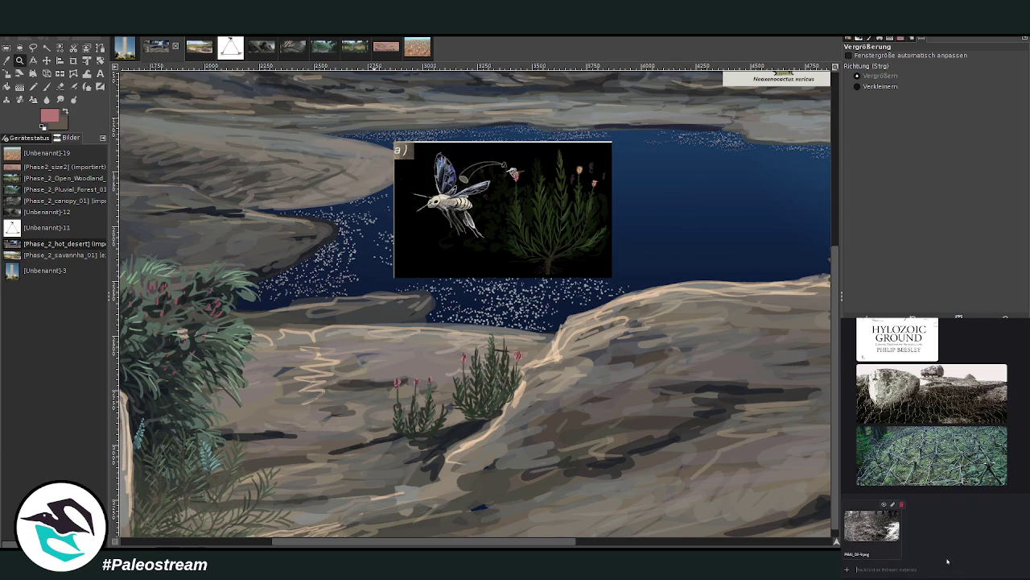
pyautogui.press('Return')
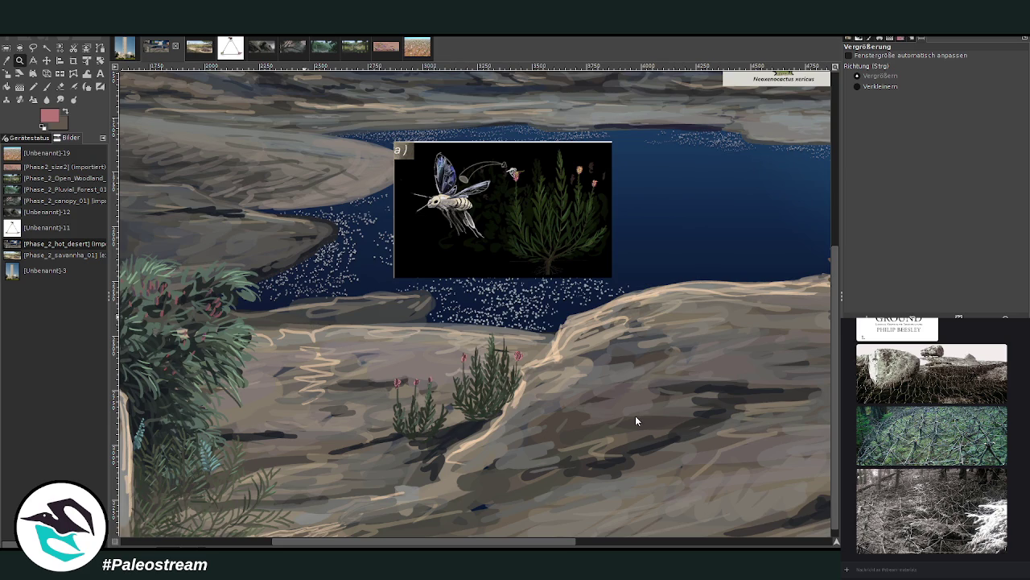
pyautogui.hotkey('ctrl', 'shift', 'v')
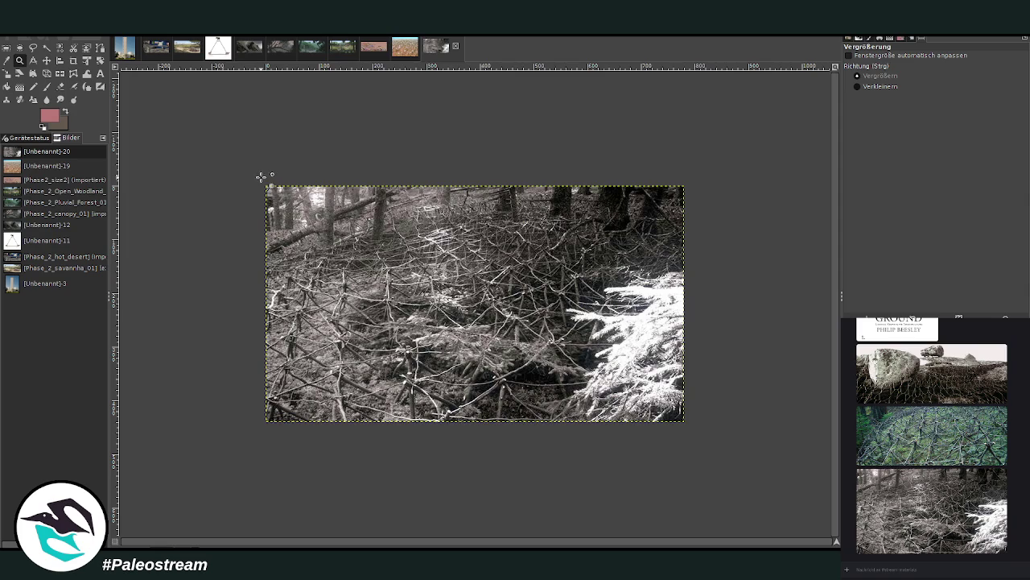
# Zoom the forest netting photo to fill the window, then return to the moonlit desert painting
pyautogui.moveTo(260, 176); pyautogui.dragTo(702, 432)
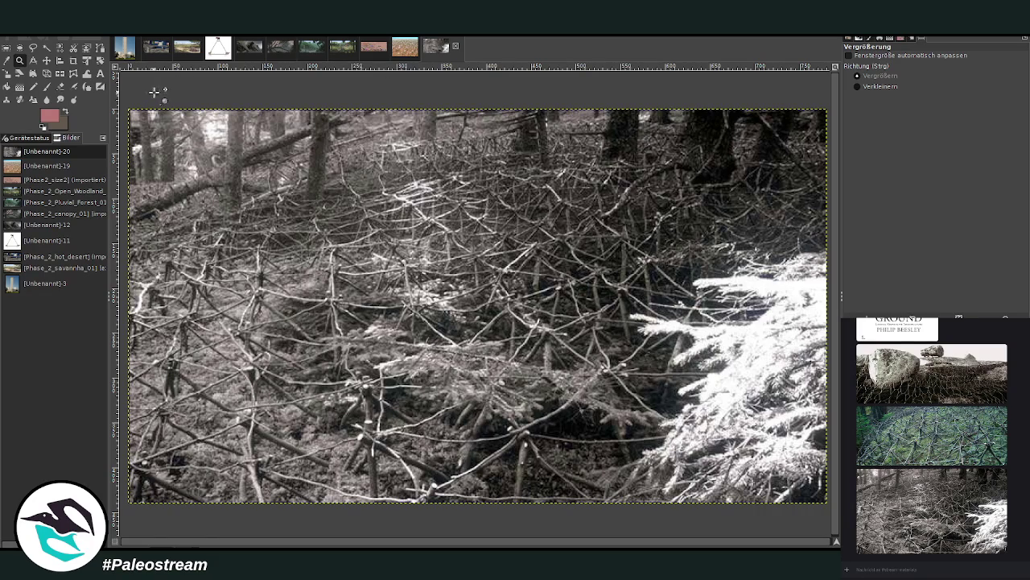
pyautogui.click(155, 50)
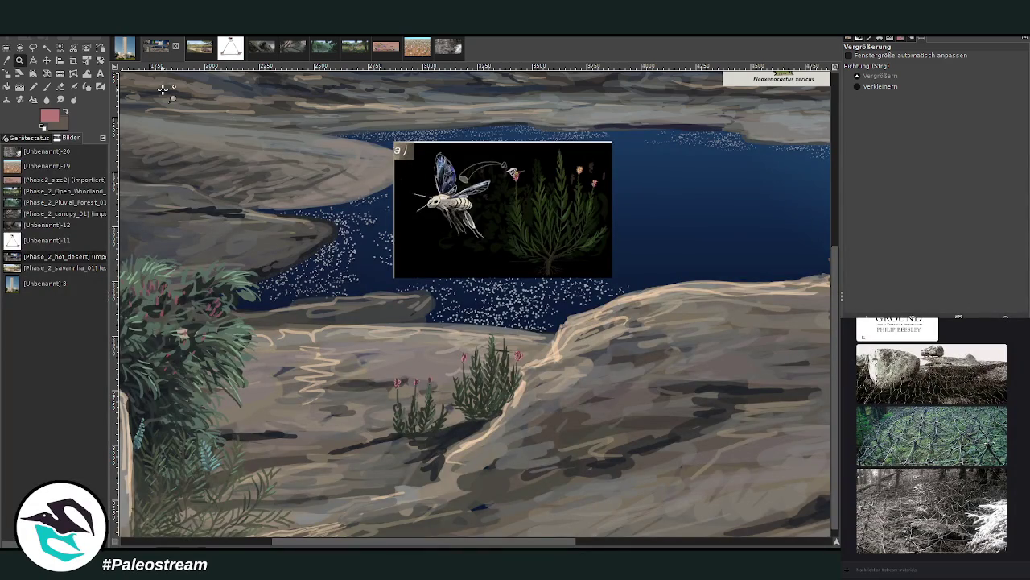
# Delete the pasted insect-and-shrub picture and zoom in on the moon and info cards
pyautogui.moveTo(459, 540); pyautogui.dragTo(496, 540)
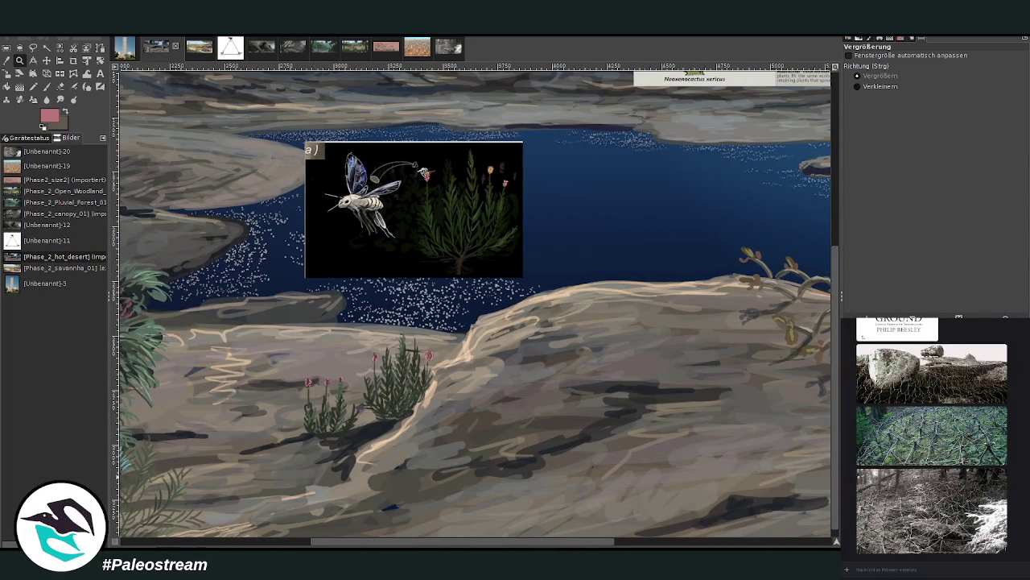
pyautogui.press('Delete')
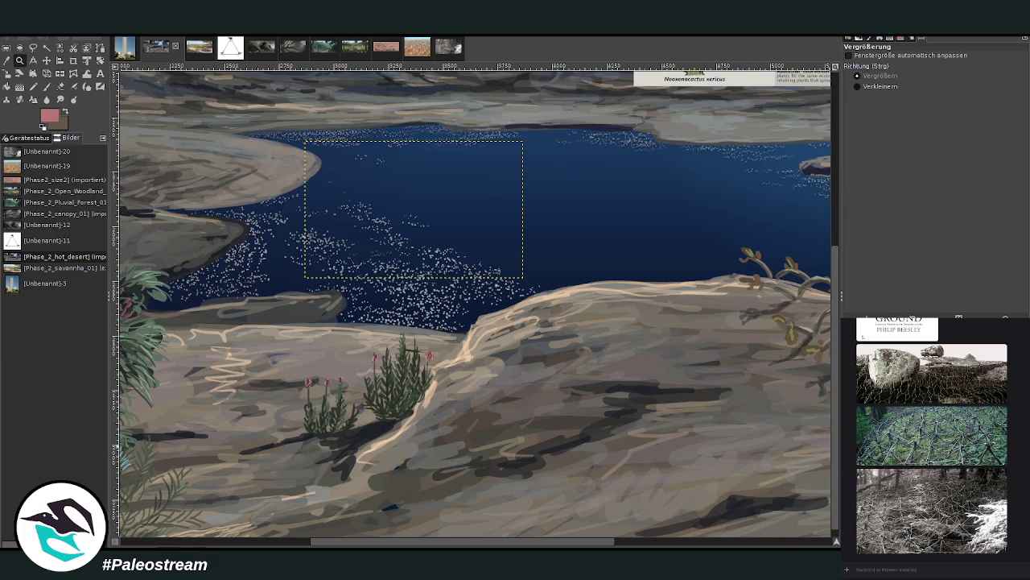
pyautogui.click(694, 535)
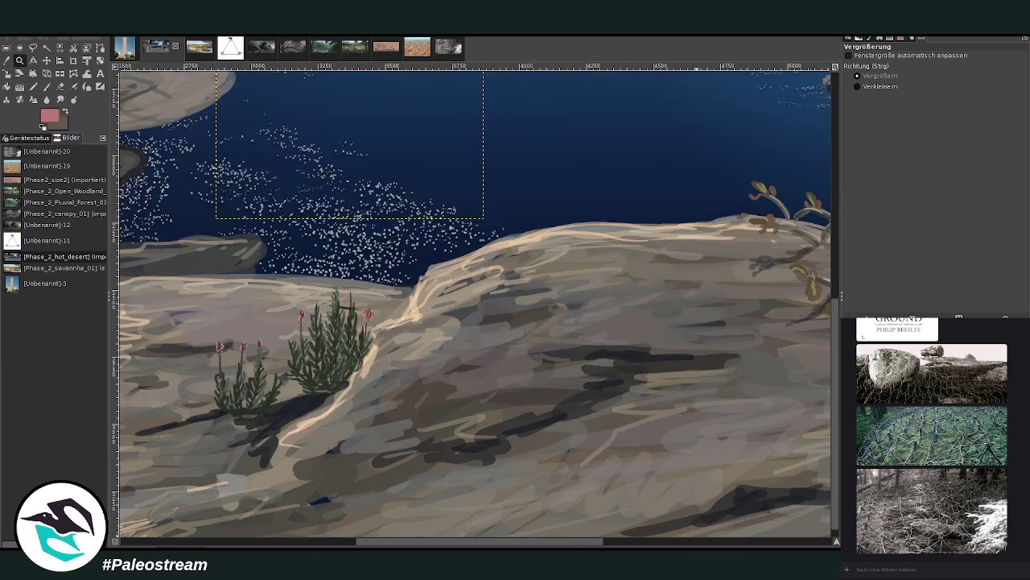
pyautogui.hotkey('ctrl', 'shift', 'j')
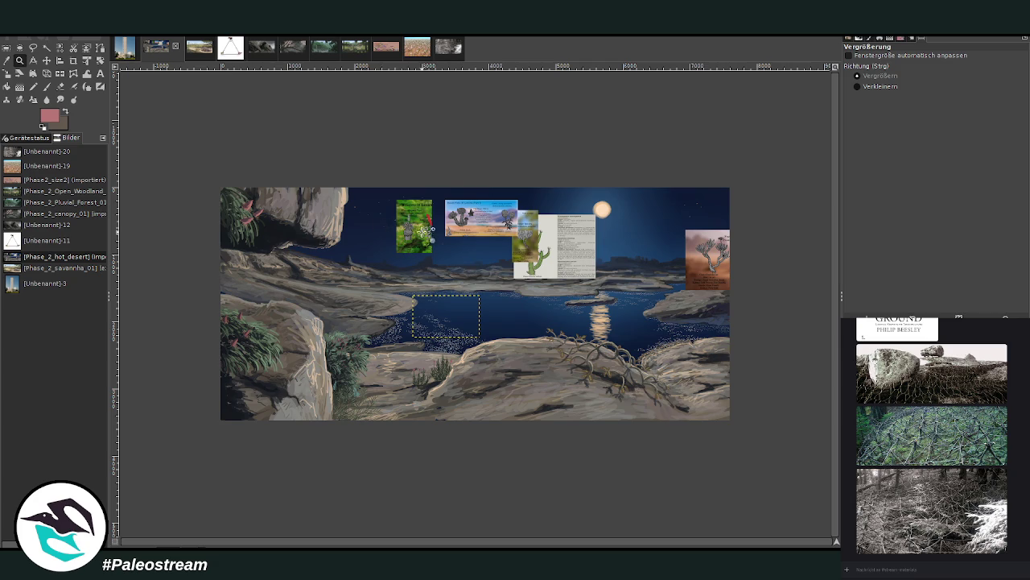
pyautogui.moveTo(435, 183); pyautogui.dragTo(713, 443)
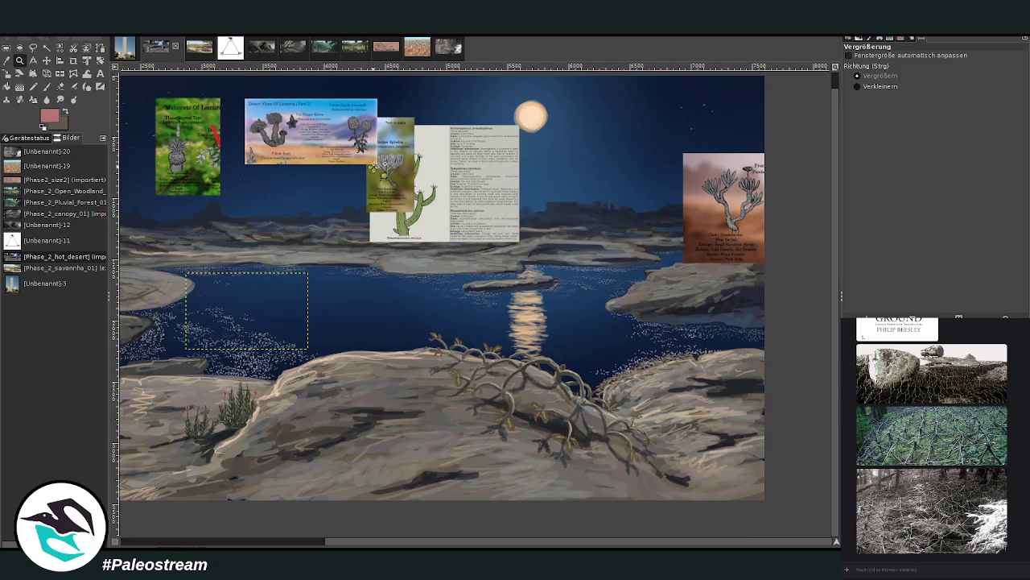
pyautogui.moveTo(266, 109); pyautogui.dragTo(705, 483)
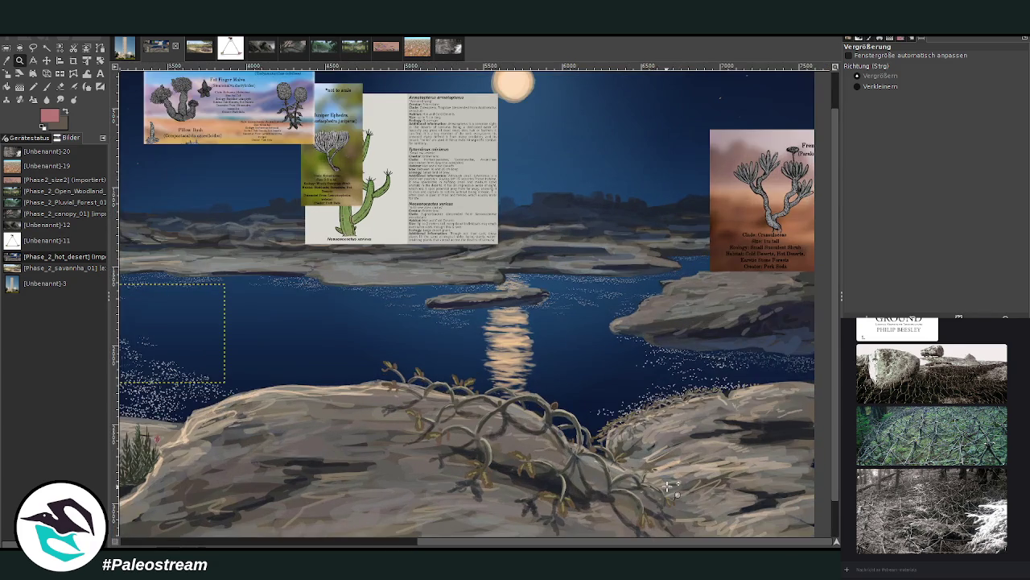
# Move the cactus info card down and to the right, then zoom in on it
pyautogui.click(46, 60)
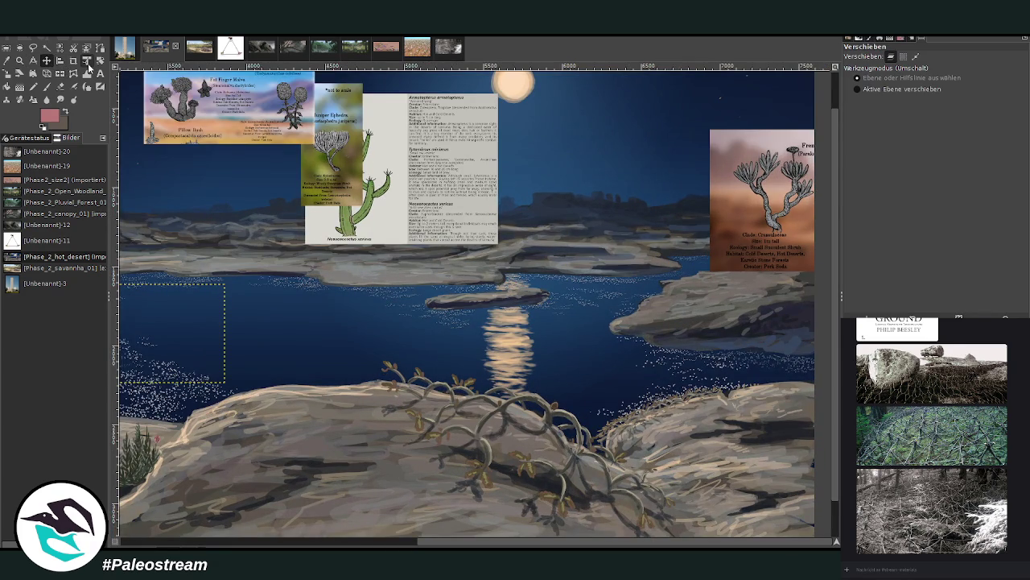
pyautogui.moveTo(409, 174)
pyautogui.mouseDown()
pyautogui.moveTo(593, 267)
pyautogui.moveTo(615, 266)
pyautogui.mouseUp()
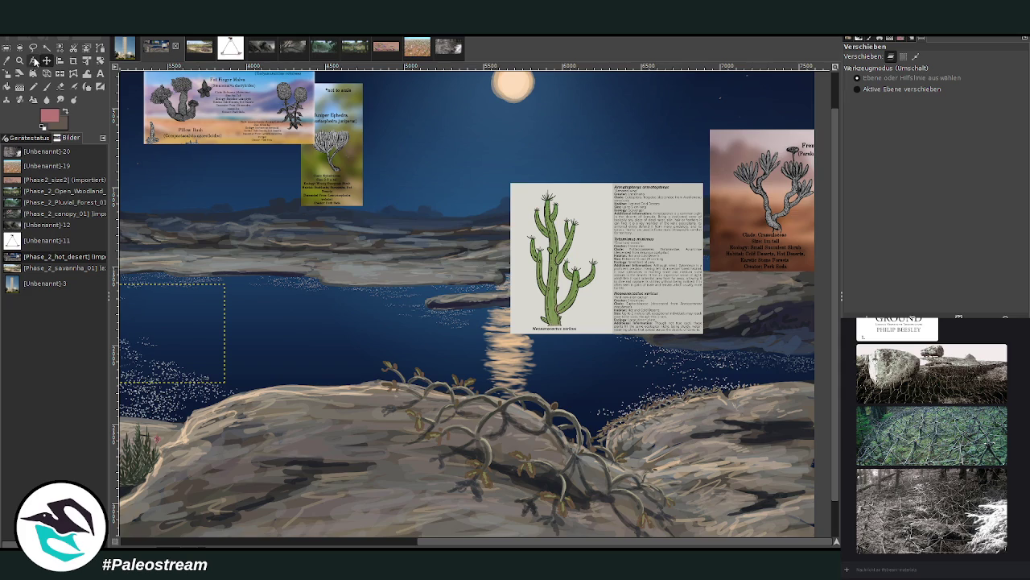
pyautogui.click(21, 61)
pyautogui.moveTo(456, 134); pyautogui.dragTo(809, 398)
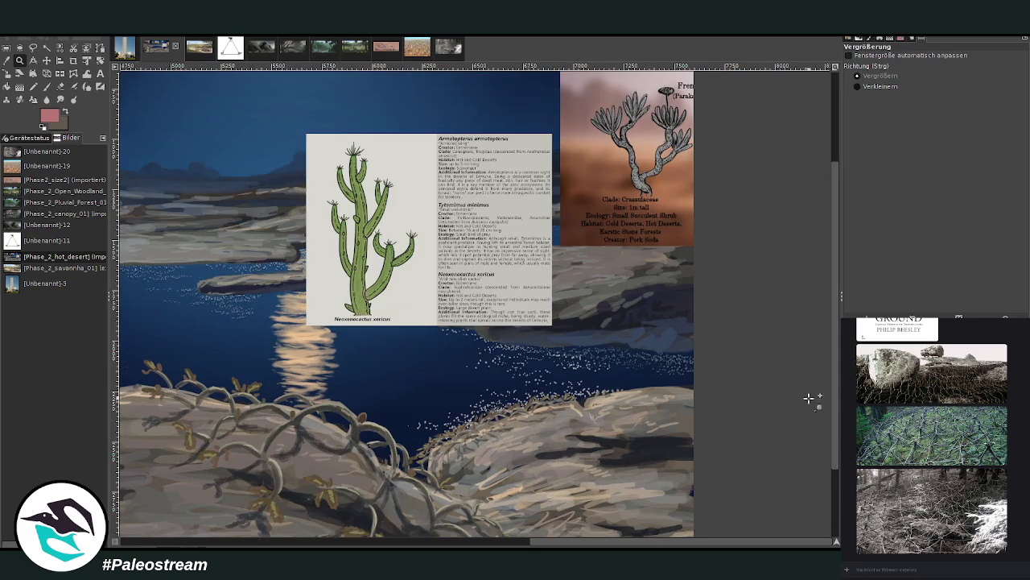
pyautogui.scroll(-1, 835, 449)
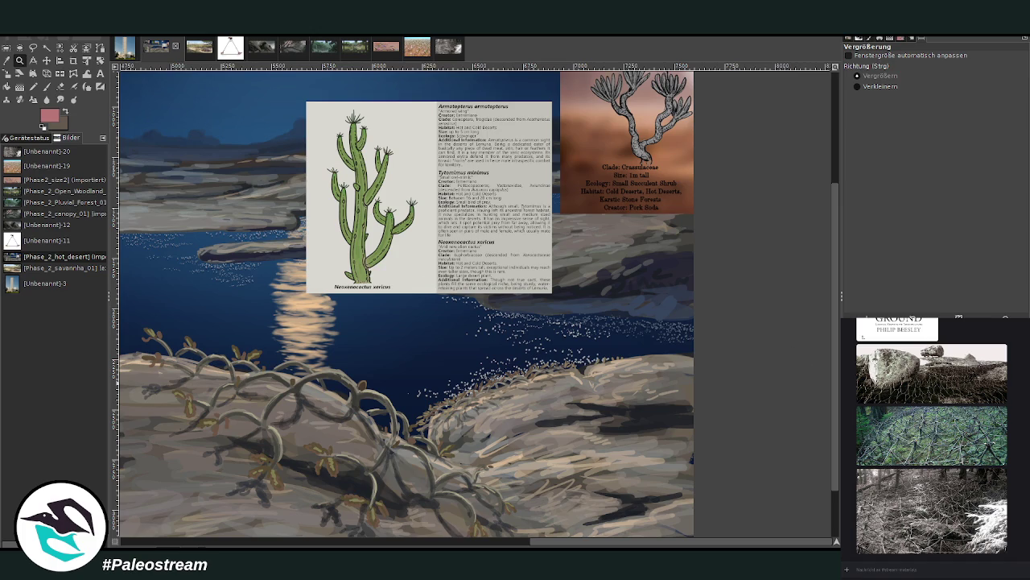
pyautogui.click(8, 60)
# Sample the card's cactus green, darken it, and set the paintbrush size to 101
pyautogui.click(336, 192)
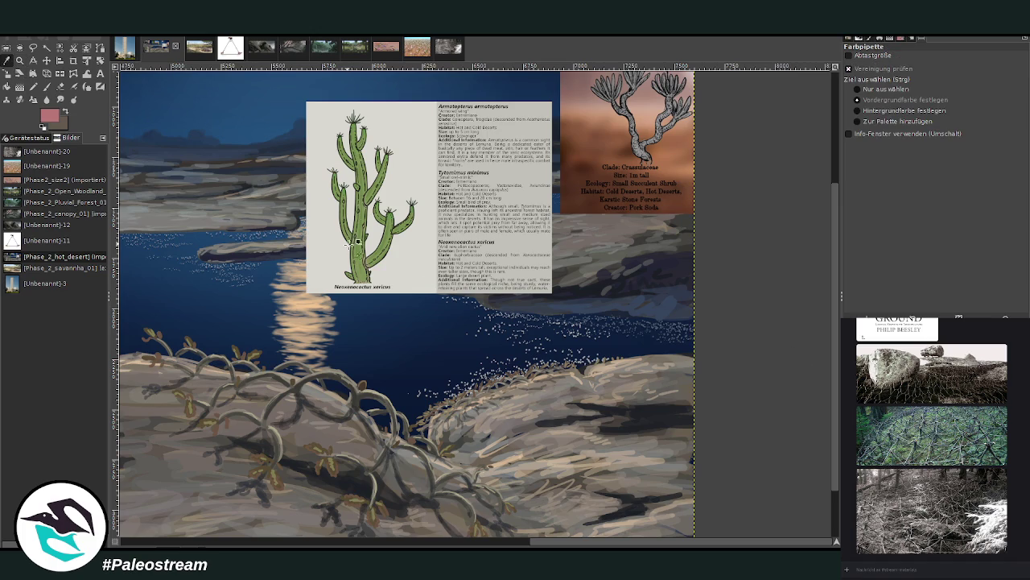
pyautogui.click(47, 86)
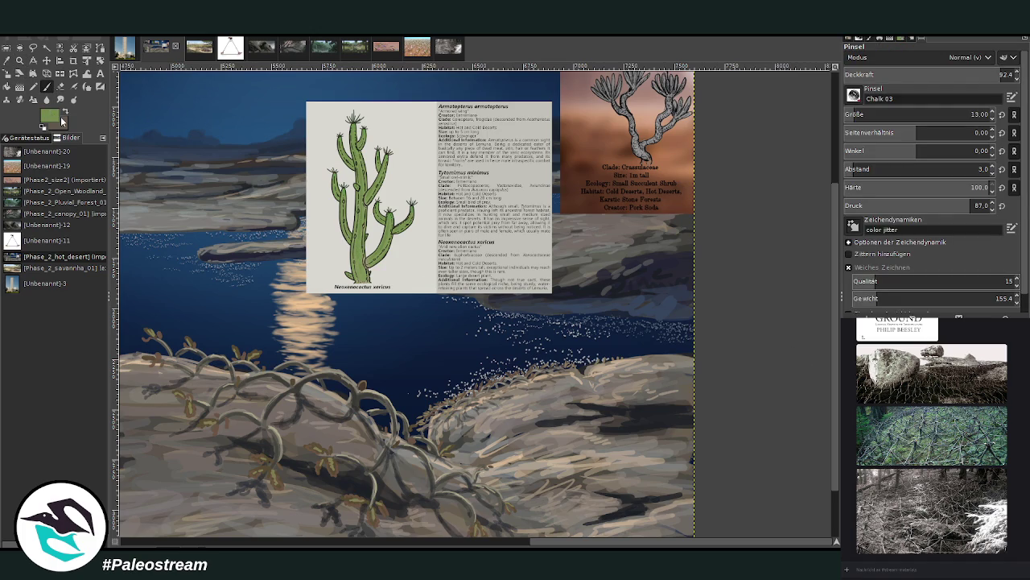
pyautogui.keyDown('ctrl'); pyautogui.click(693, 275); pyautogui.keyUp('ctrl')
pyautogui.moveTo(886, 114); pyautogui.dragTo(918, 114)
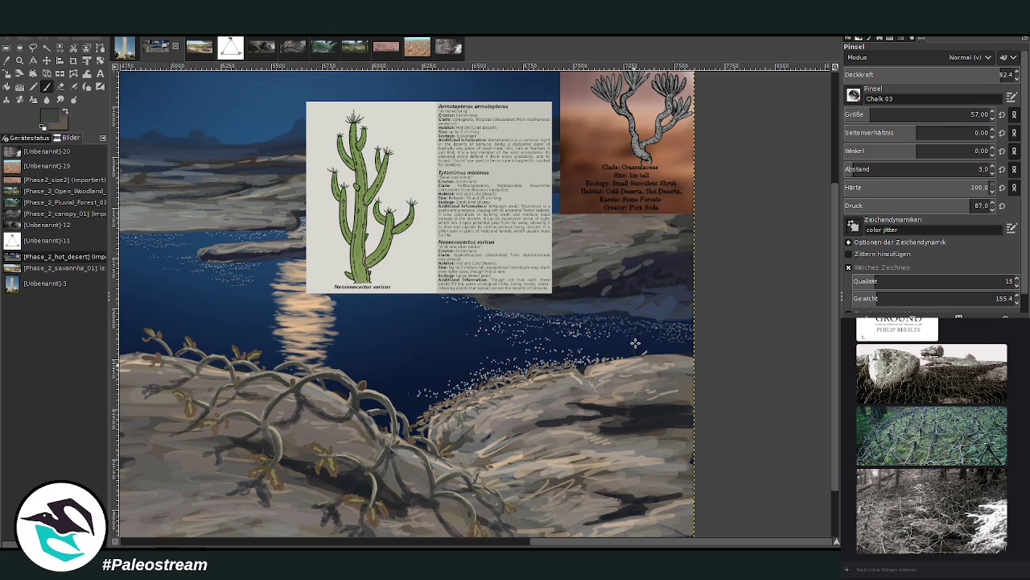
pyautogui.moveTo(636, 364); pyautogui.dragTo(637, 314)
# Paint a tall dark cactus trunk and a shorter second trunk on the rocks
pyautogui.moveTo(854, 114); pyautogui.dragTo(884, 109)
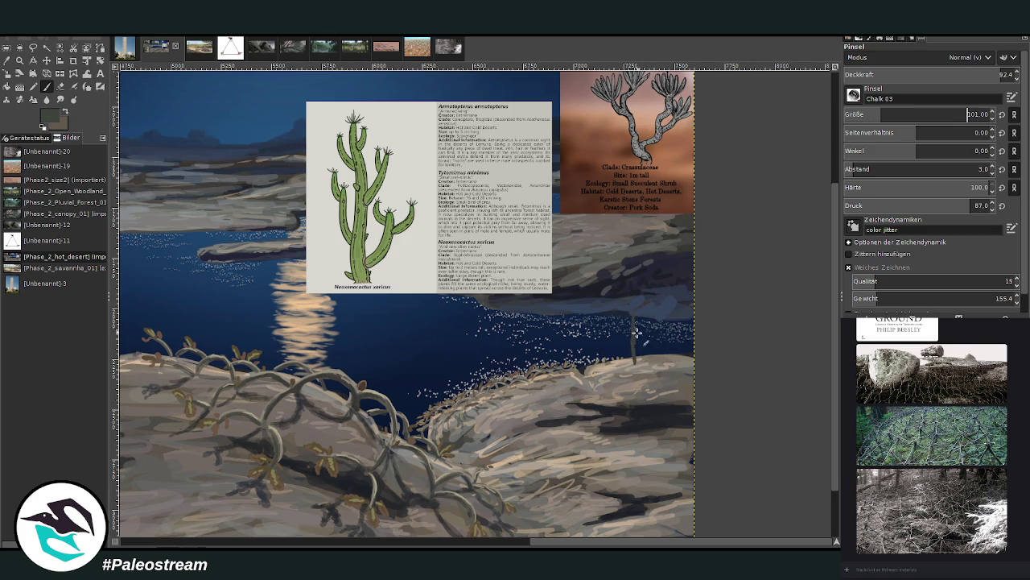
pyautogui.moveTo(636, 333); pyautogui.dragTo(634, 246)
pyautogui.scroll(2, 829, 296)
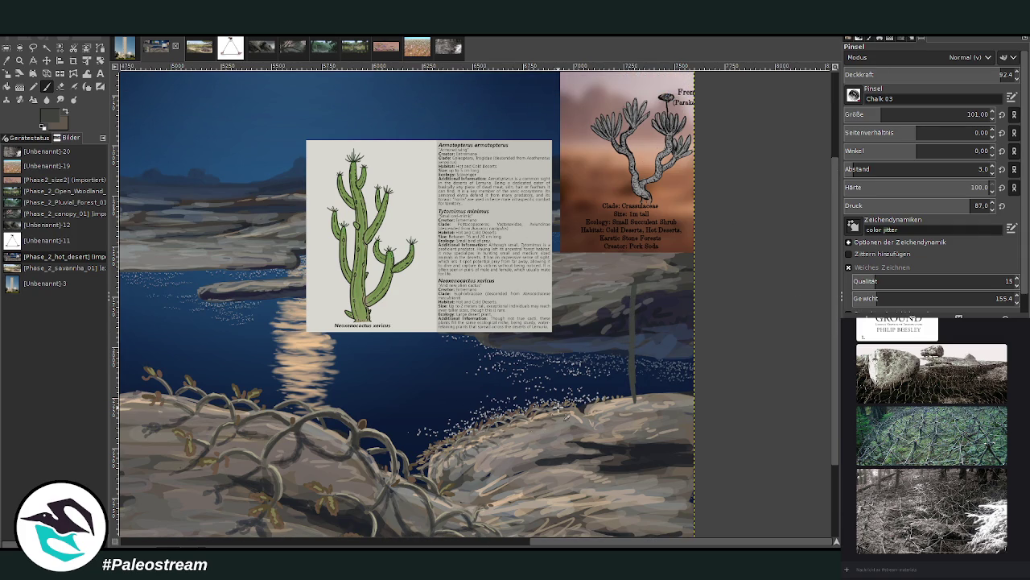
pyautogui.moveTo(588, 413); pyautogui.dragTo(581, 318)
pyautogui.moveTo(636, 368)
pyautogui.mouseDown()
pyautogui.moveTo(644, 345)
pyautogui.moveTo(642, 361)
pyautogui.moveTo(626, 315)
pyautogui.moveTo(644, 401)
pyautogui.mouseUp()
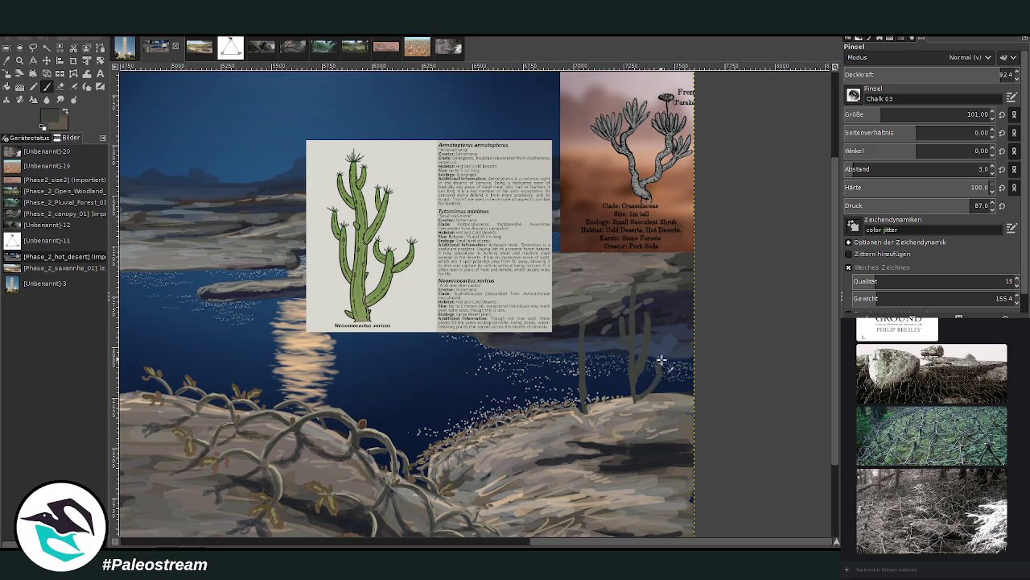
# Add curved arms and extend the trunks of the tall and smaller dark cacti
pyautogui.moveTo(659, 345); pyautogui.dragTo(653, 375)
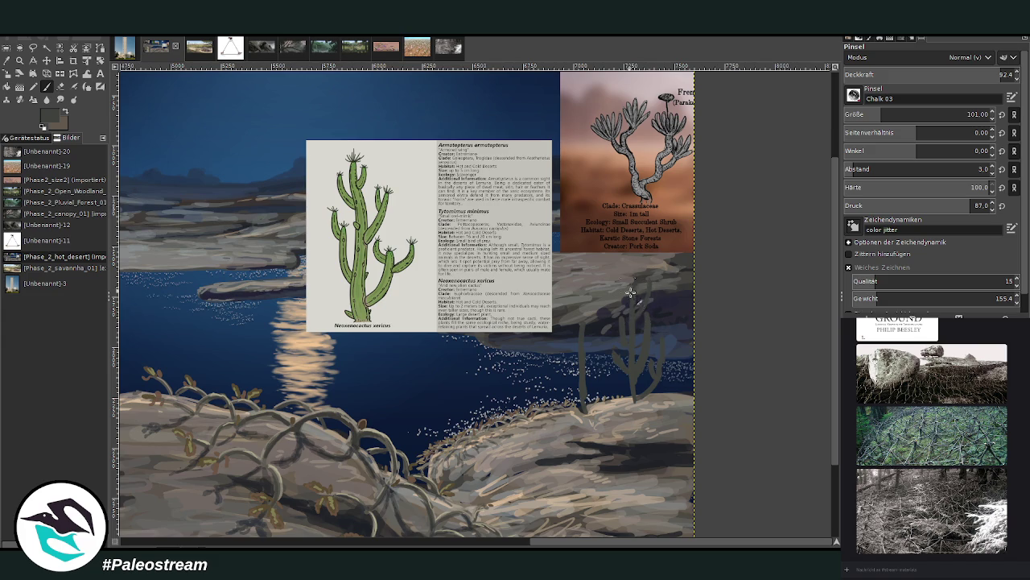
pyautogui.moveTo(634, 256); pyautogui.dragTo(637, 394)
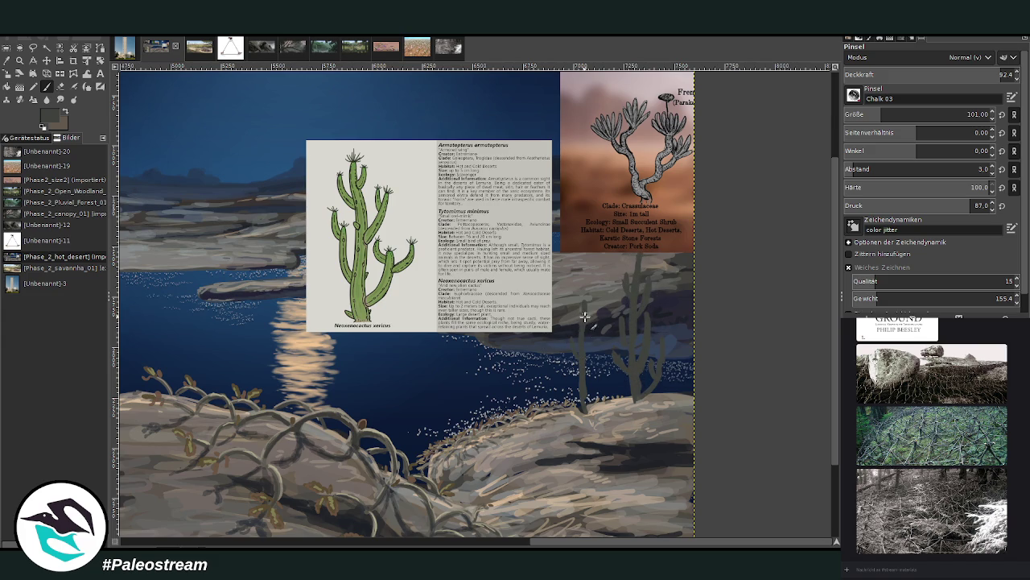
pyautogui.moveTo(597, 359); pyautogui.dragTo(584, 394)
pyautogui.moveTo(600, 351); pyautogui.dragTo(583, 393)
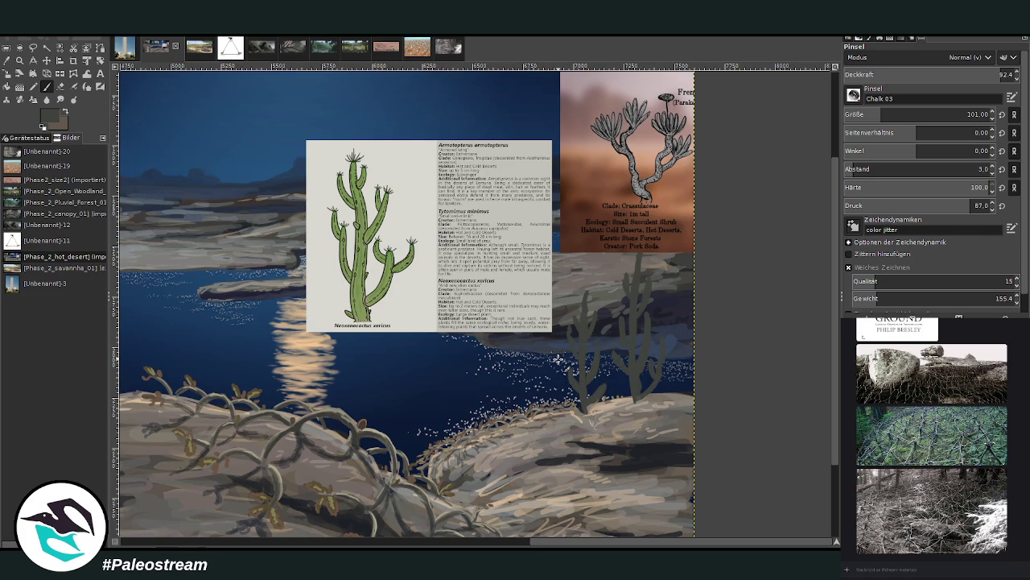
# Zoom in tightly on the two dark cacti and return to the Paintbrush
pyautogui.press('z')
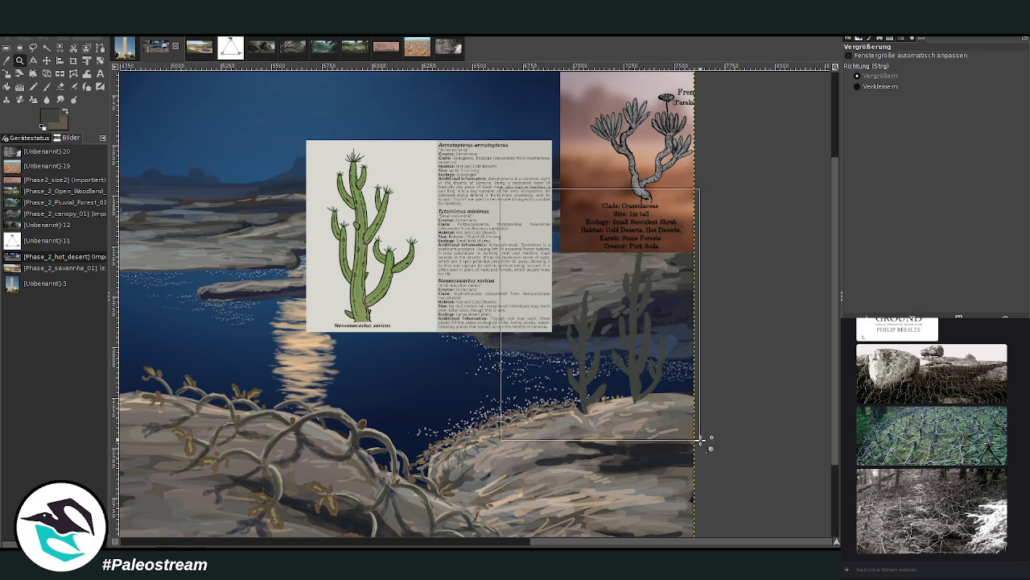
pyautogui.moveTo(505, 187); pyautogui.dragTo(701, 439)
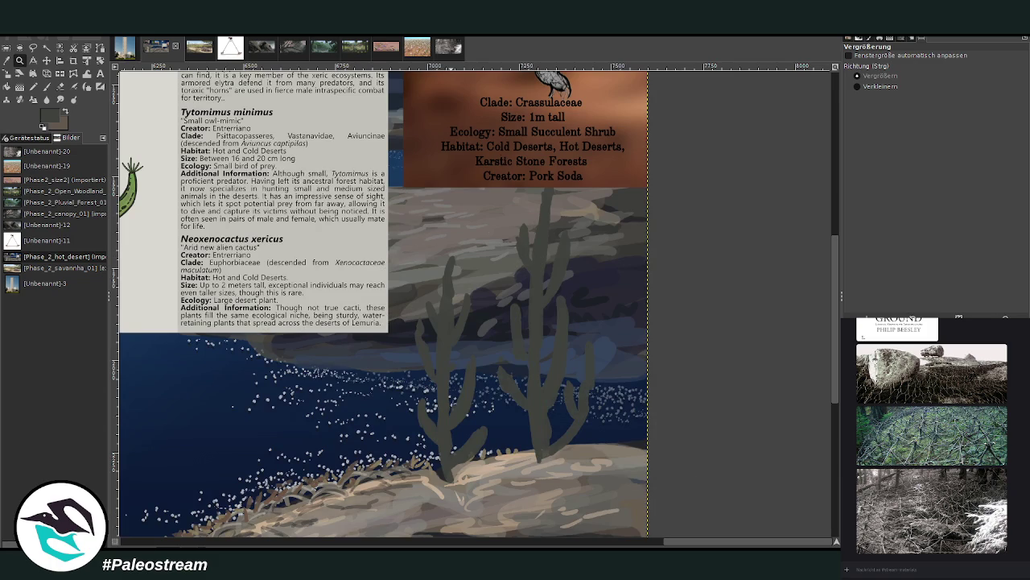
pyautogui.click(46, 86)
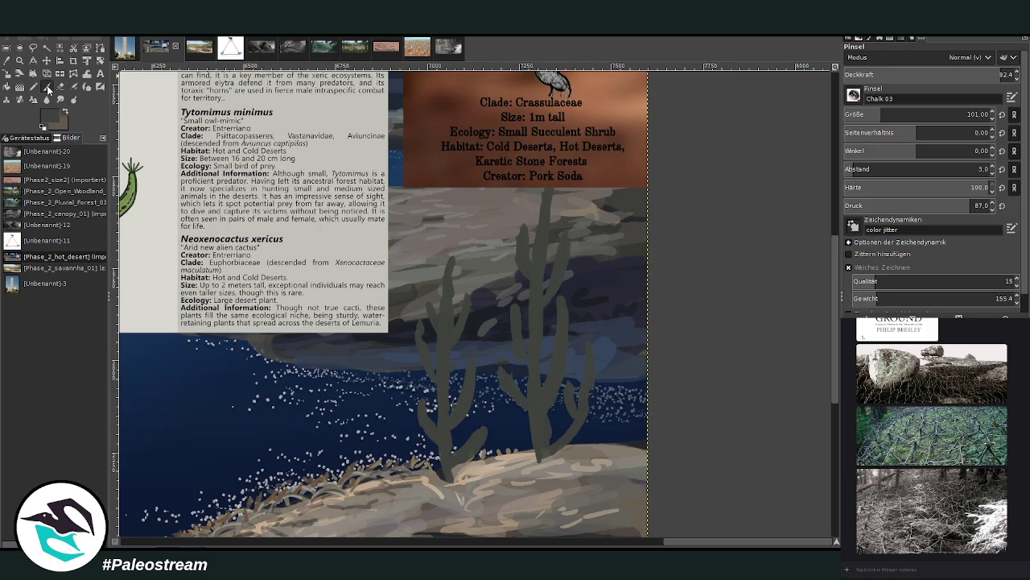
# Highlight the cactus edges in lighter green at 67.8 opacity and thicken the small right arm
pyautogui.press('x')
pyautogui.scroll(-5, 691, 263)
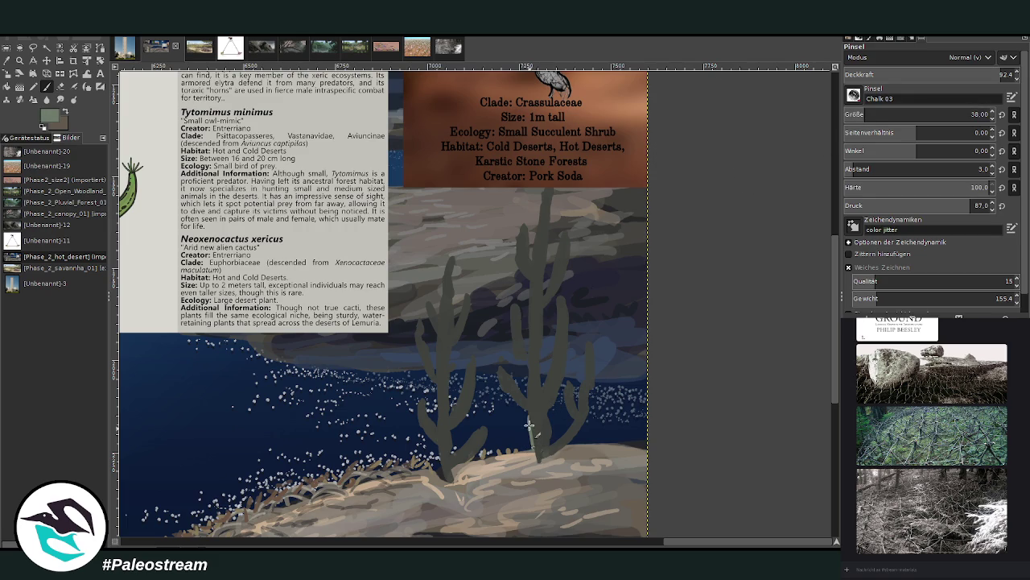
pyautogui.click(958, 74)
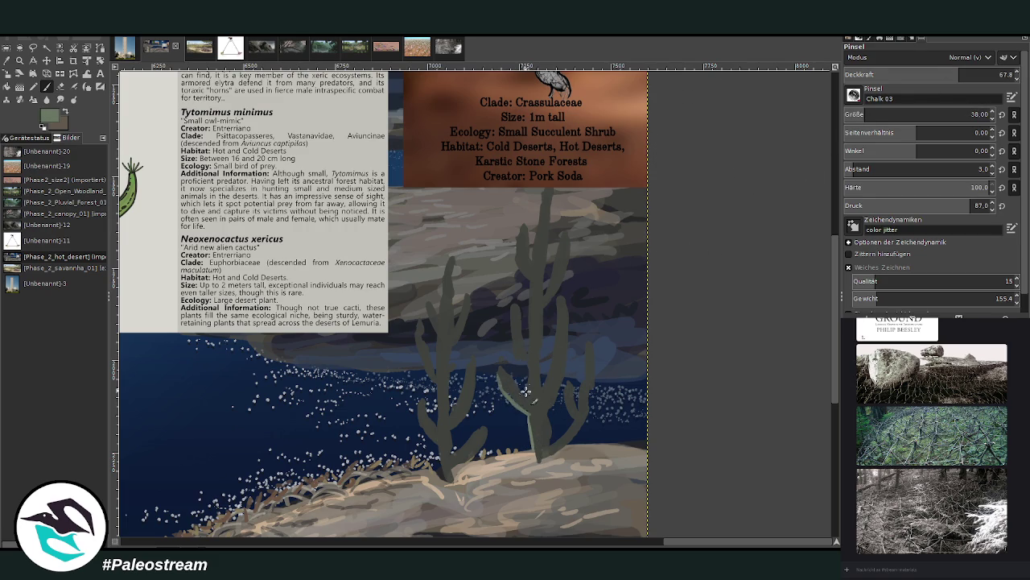
pyautogui.moveTo(530, 398)
pyautogui.mouseDown()
pyautogui.moveTo(520, 356)
pyautogui.moveTo(530, 297)
pyautogui.mouseUp()
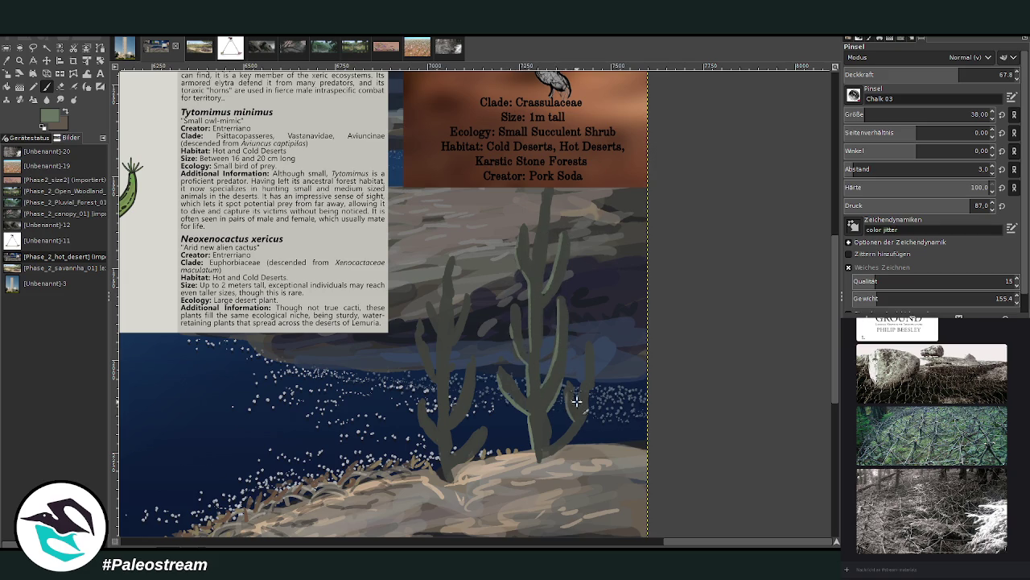
pyautogui.moveTo(590, 351); pyautogui.dragTo(578, 388)
pyautogui.moveTo(675, 546); pyautogui.dragTo(632, 241)
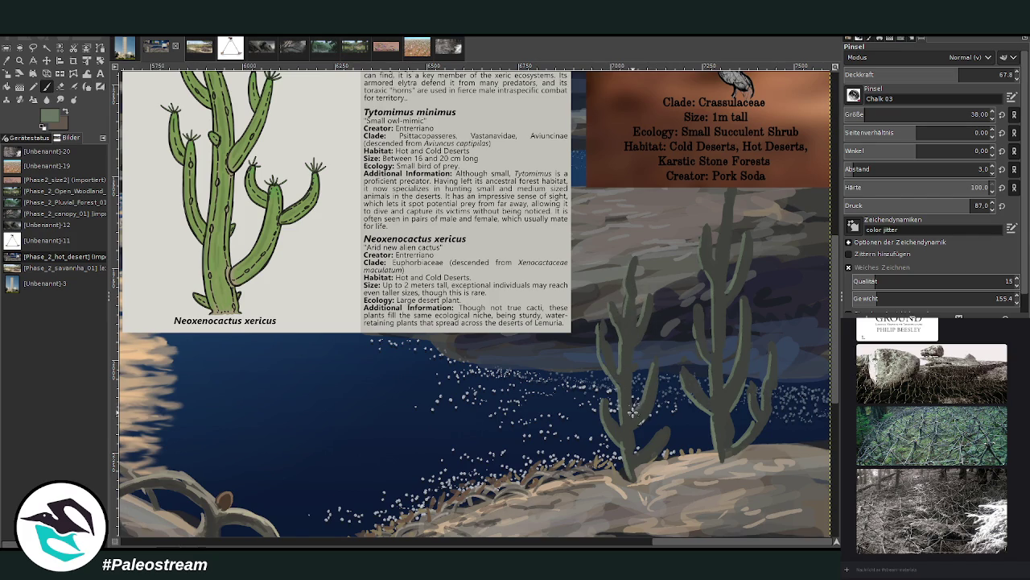
pyautogui.moveTo(634, 454); pyautogui.dragTo(662, 436)
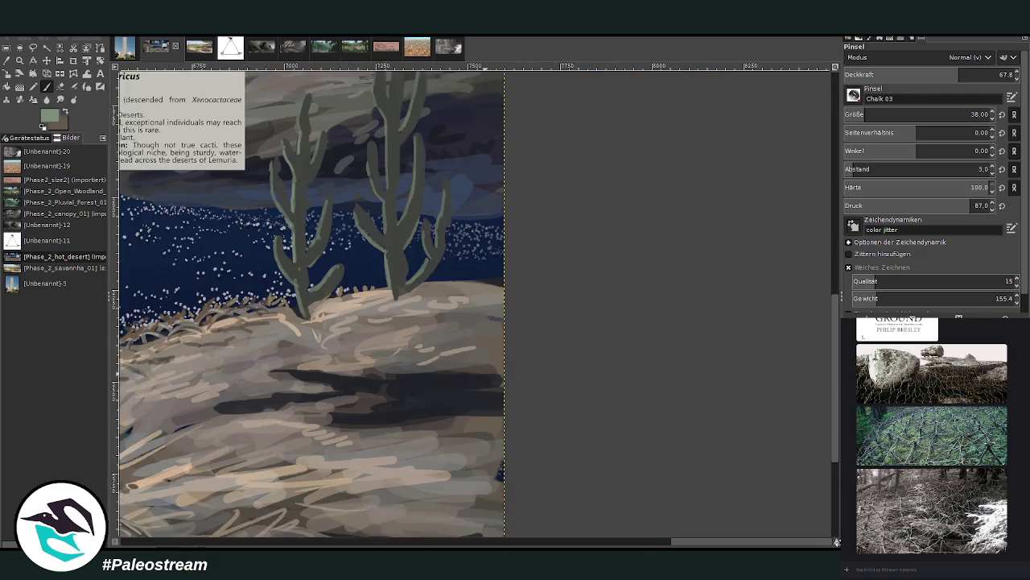
pyautogui.moveTo(837, 544); pyautogui.dragTo(834, 540)
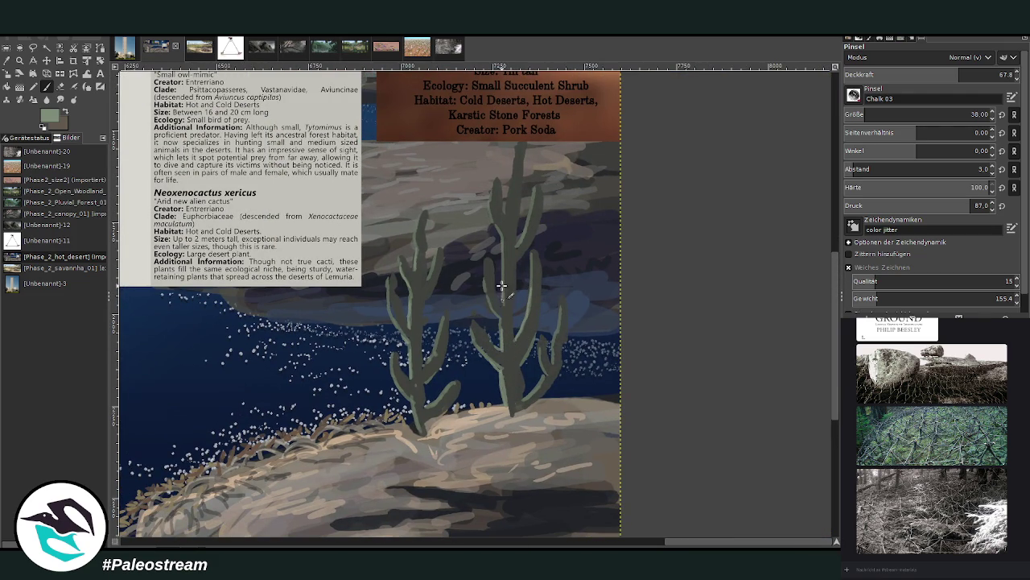
# Paint thin grey-green stalks flanking the tall cacti with a size-57 brush at 80.1 opacity
pyautogui.scroll(3, 831, 340)
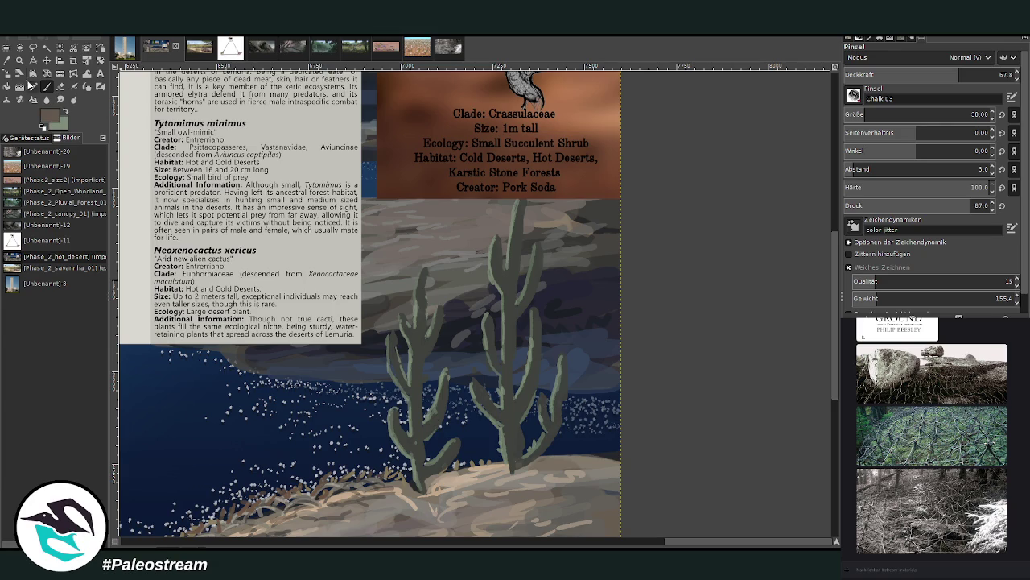
pyautogui.press('o')
pyautogui.click(505, 274)
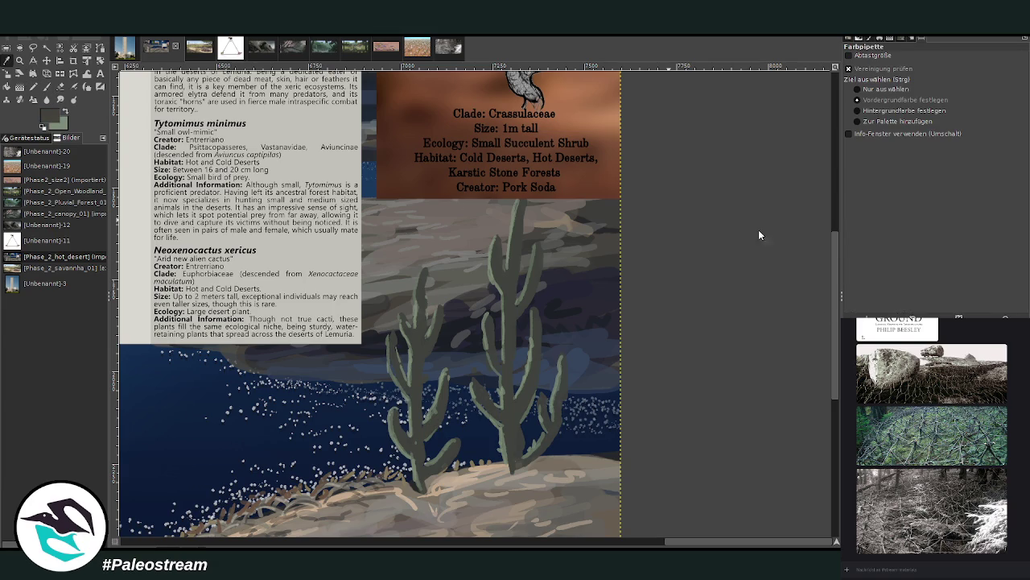
pyautogui.press('p')
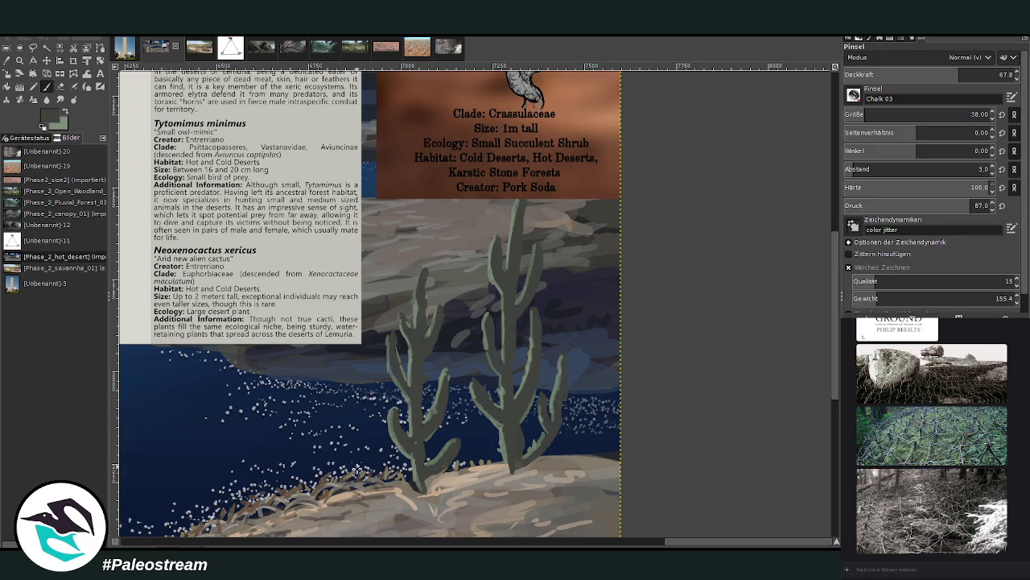
pyautogui.moveTo(357, 470); pyautogui.dragTo(355, 412)
pyautogui.click(971, 115)
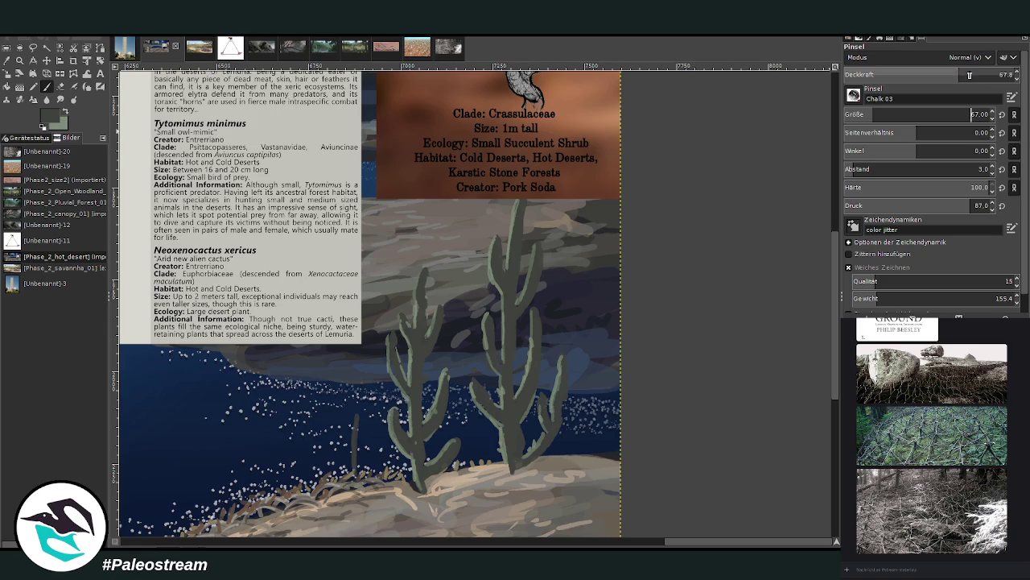
pyautogui.moveTo(969, 74); pyautogui.dragTo(981, 74)
pyautogui.moveTo(359, 399)
pyautogui.mouseDown()
pyautogui.moveTo(358, 471)
pyautogui.moveTo(358, 402)
pyautogui.mouseUp()
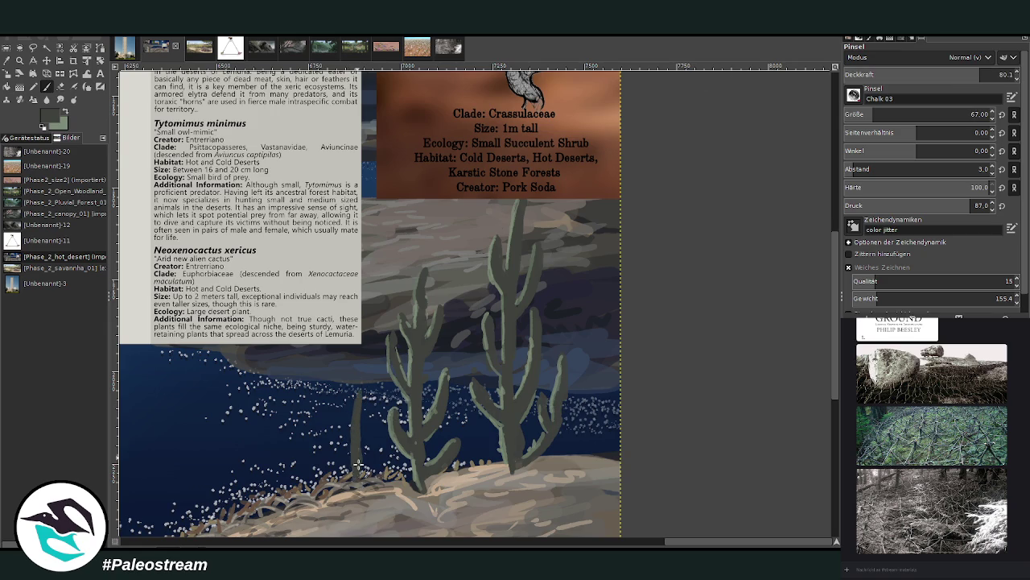
pyautogui.moveTo(358, 400); pyautogui.dragTo(355, 463)
pyautogui.moveTo(596, 454); pyautogui.dragTo(597, 369)
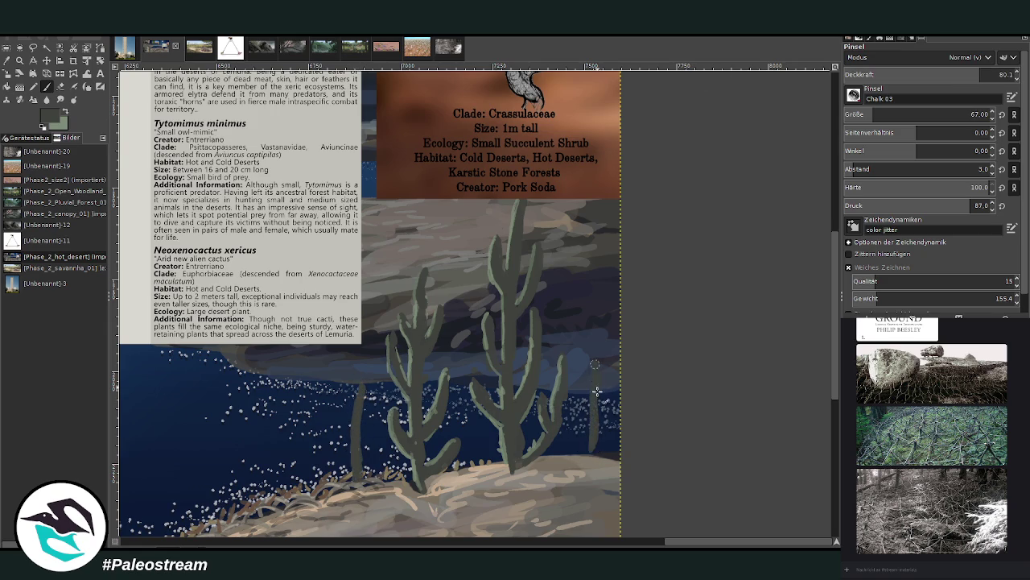
pyautogui.moveTo(577, 455); pyautogui.dragTo(577, 427)
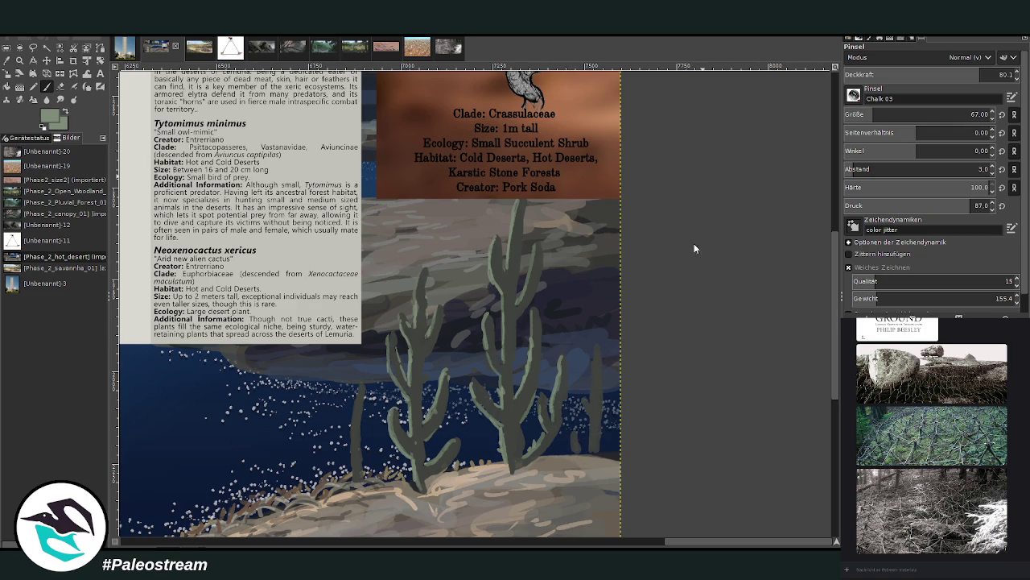
# Shade the new stalks with light green highlights and a dark edge at size 41, opacity 68.1
pyautogui.press('[')
pyautogui.click(950, 70)
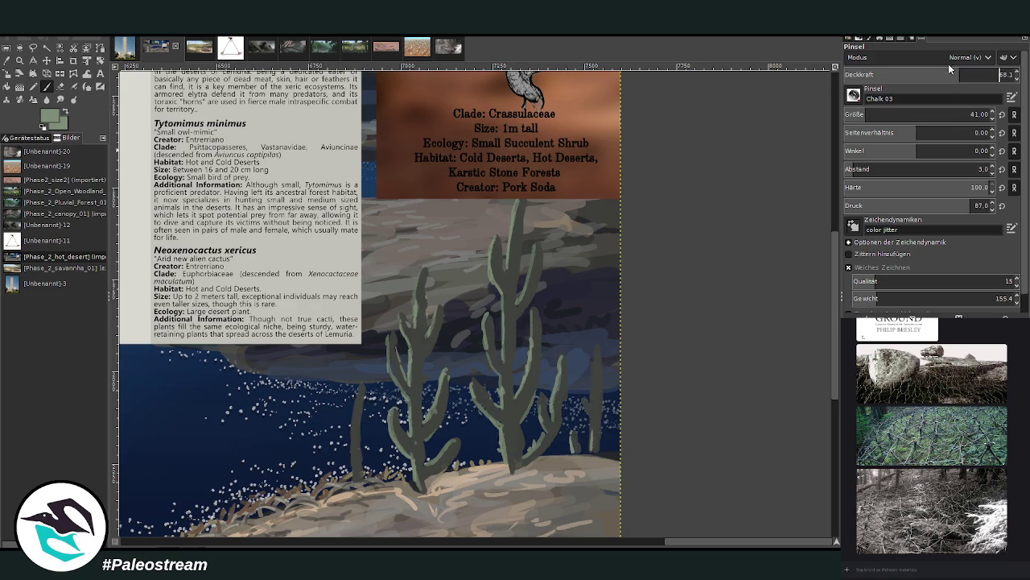
pyautogui.moveTo(592, 429); pyautogui.dragTo(594, 345)
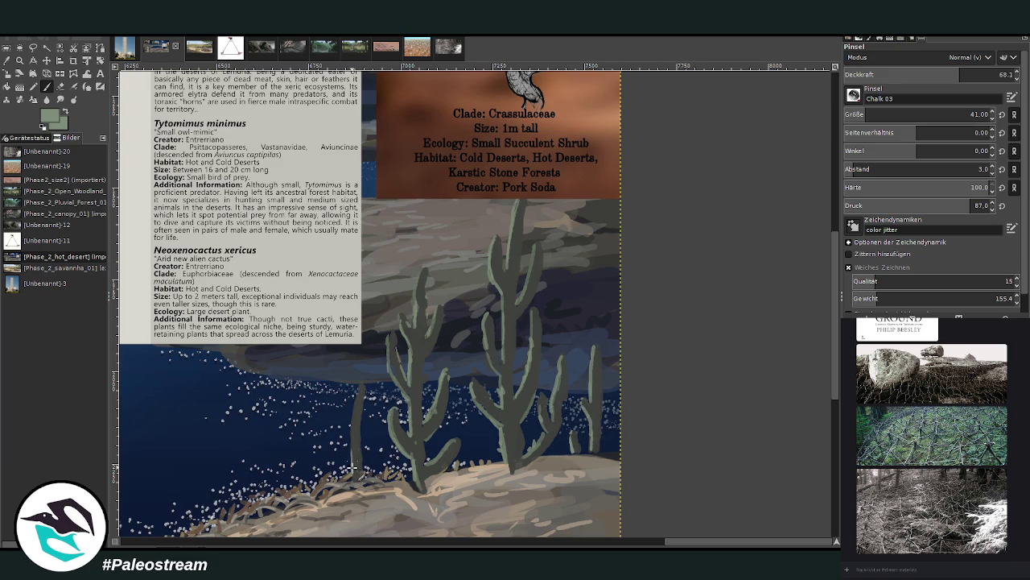
pyautogui.moveTo(352, 467); pyautogui.dragTo(360, 383)
pyautogui.keyDown('ctrl'); pyautogui.click(621, 223); pyautogui.keyUp('ctrl')
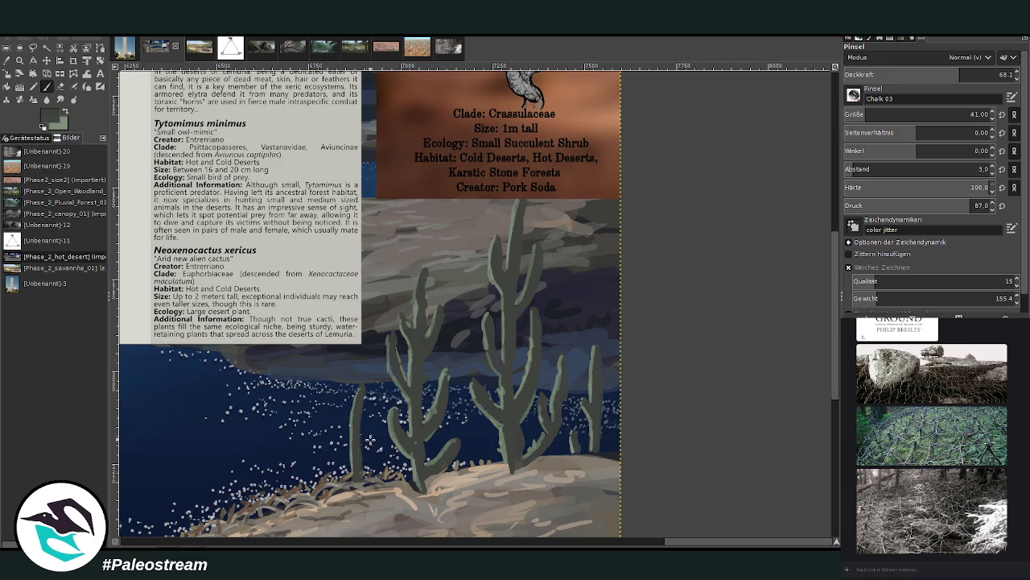
pyautogui.moveTo(363, 451); pyautogui.dragTo(347, 438)
pyautogui.click(61, 113)
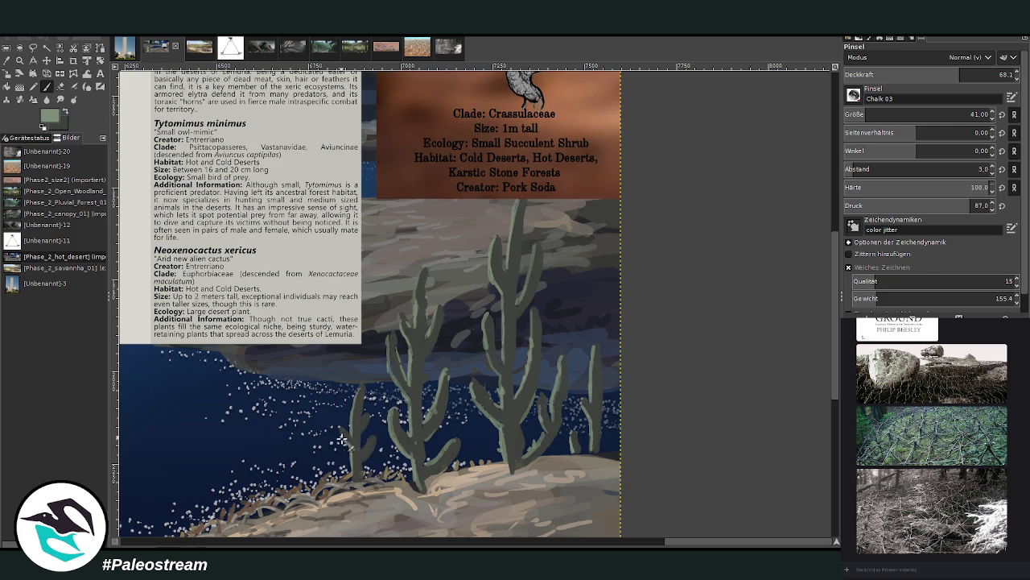
pyautogui.moveTo(368, 417)
pyautogui.mouseDown()
pyautogui.moveTo(364, 451)
pyautogui.moveTo(384, 469)
pyautogui.mouseUp()
pyautogui.moveTo(696, 545); pyautogui.dragTo(680, 545)
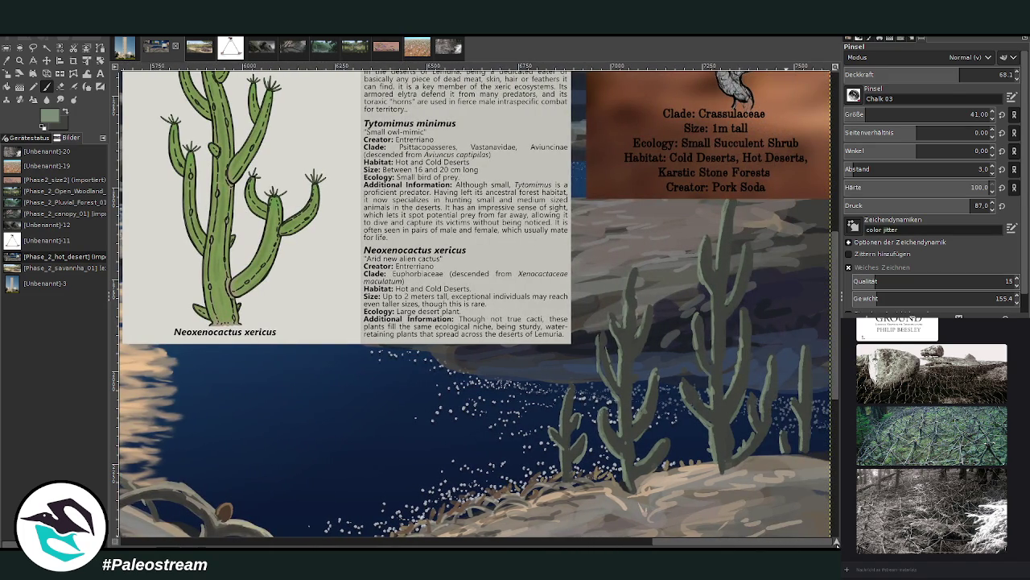
# Repaint and extend the thin right cactus column in the darker colour at size 23, opacity 55.5
pyautogui.moveTo(680, 542); pyautogui.dragTo(704, 542)
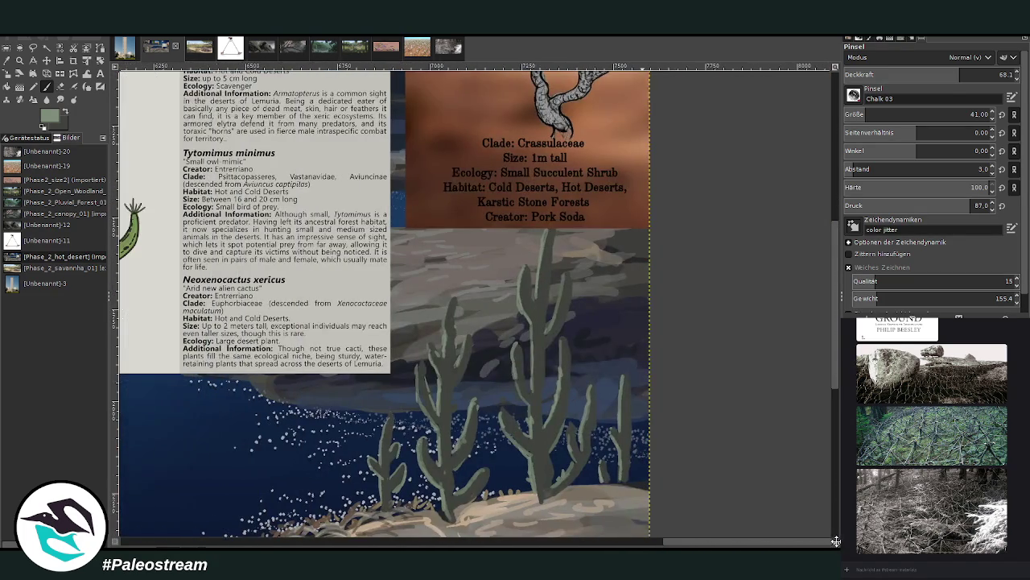
pyautogui.press('x')
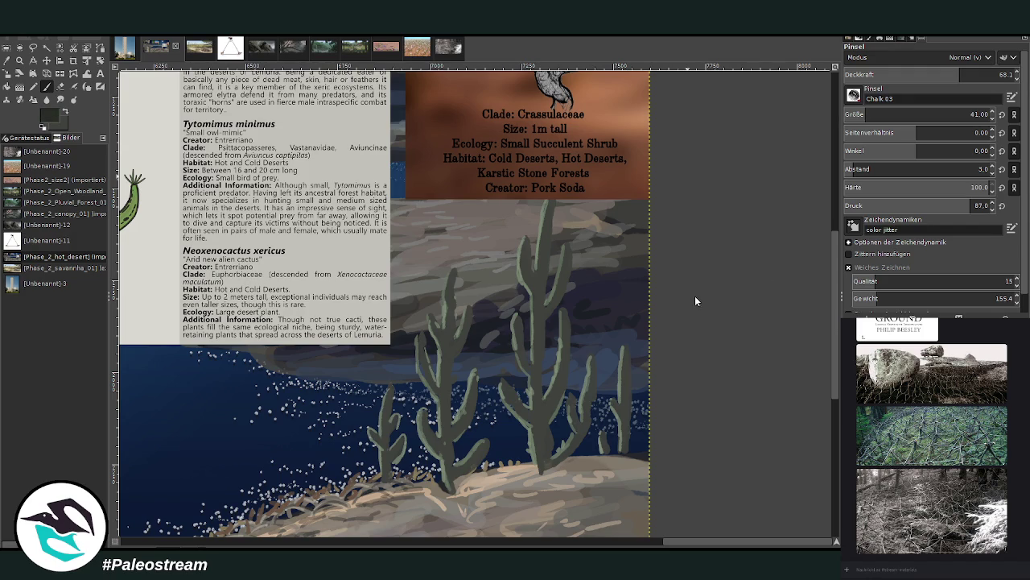
pyautogui.moveTo(684, 545); pyautogui.dragTo(660, 545)
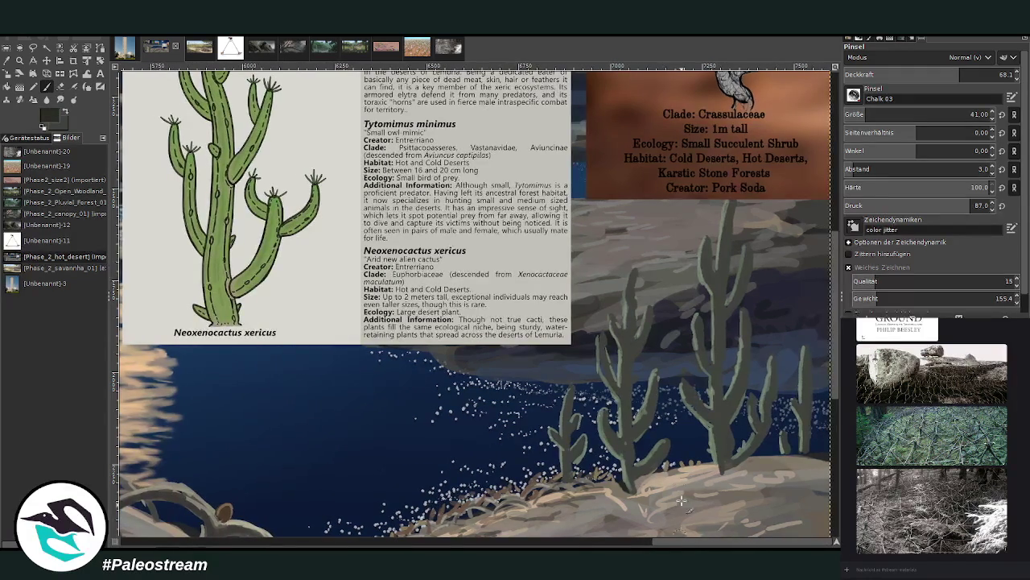
pyautogui.press('[')
pyautogui.press('[')
pyautogui.press('[')
pyautogui.hscroll(5, 828, 474)
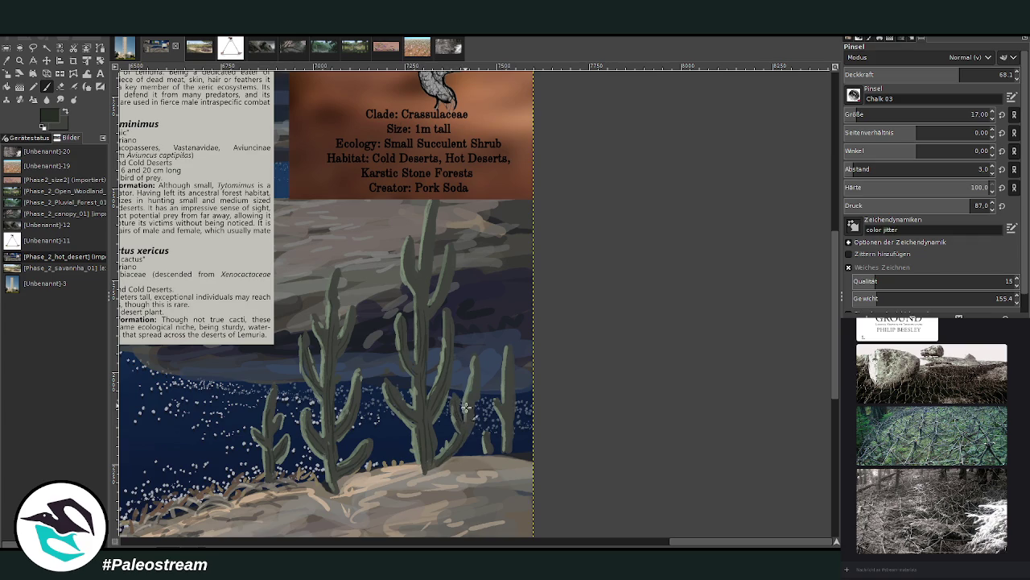
pyautogui.scroll(6, 910, 114)
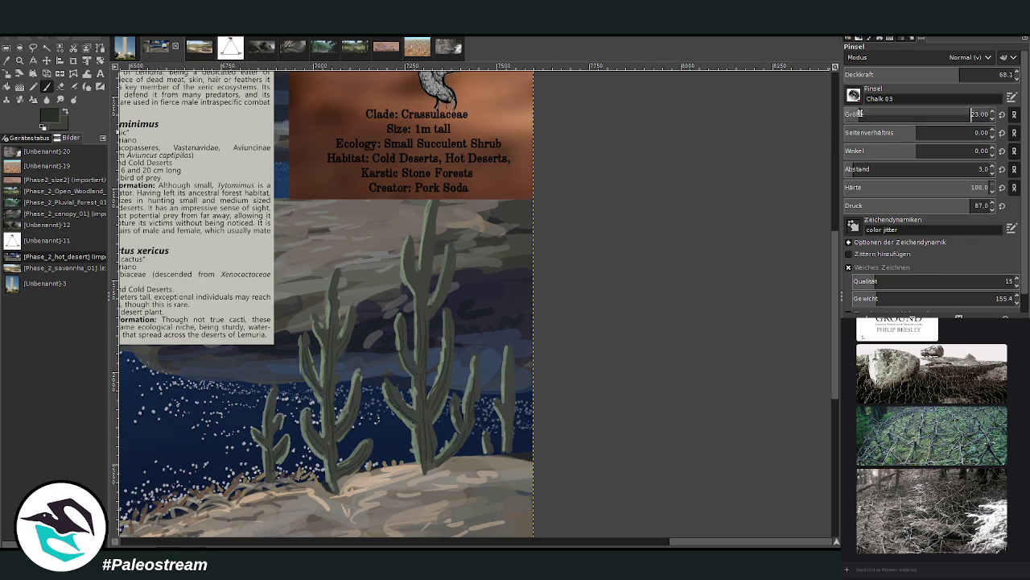
pyautogui.moveTo(959, 74); pyautogui.dragTo(938, 75)
pyautogui.moveTo(505, 445); pyautogui.dragTo(510, 406)
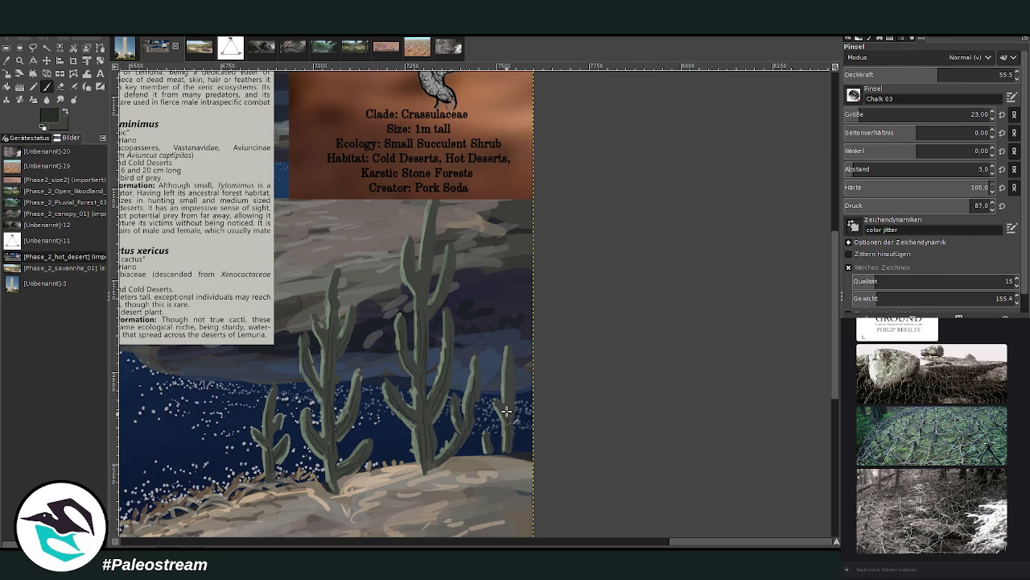
pyautogui.moveTo(510, 358); pyautogui.dragTo(505, 443)
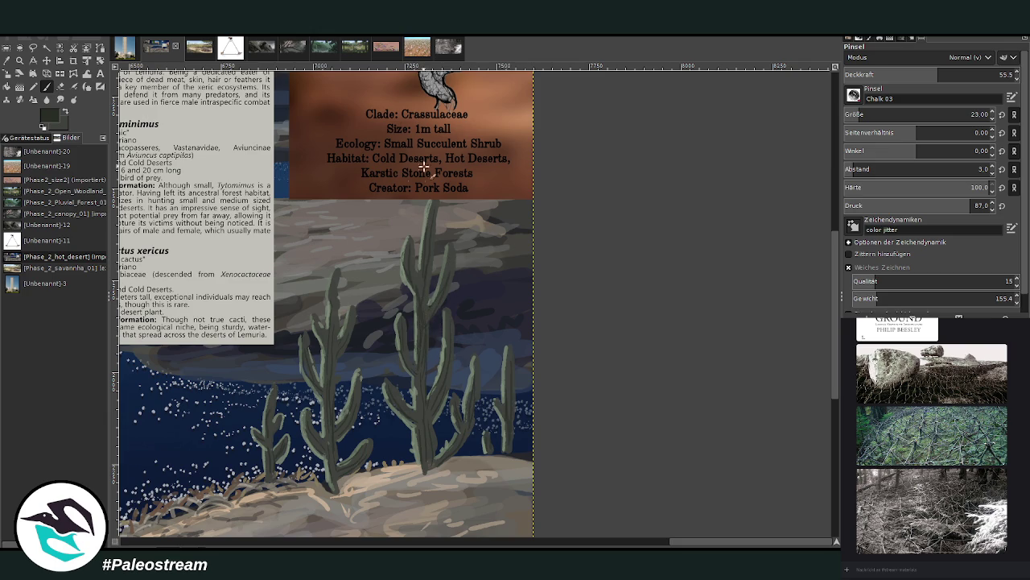
# Switch to the light sage green with a size-13 brush at 67.8 opacity
pyautogui.press('x')
pyautogui.moveTo(925, 114); pyautogui.dragTo(894, 114)
pyautogui.click(948, 74)
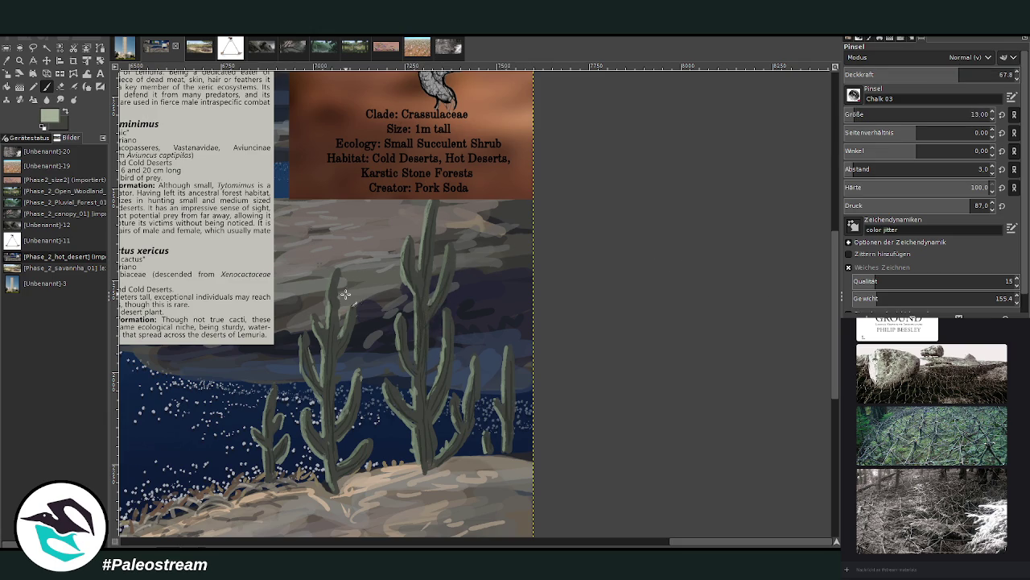
pyautogui.hscroll(-5, 628, 472)
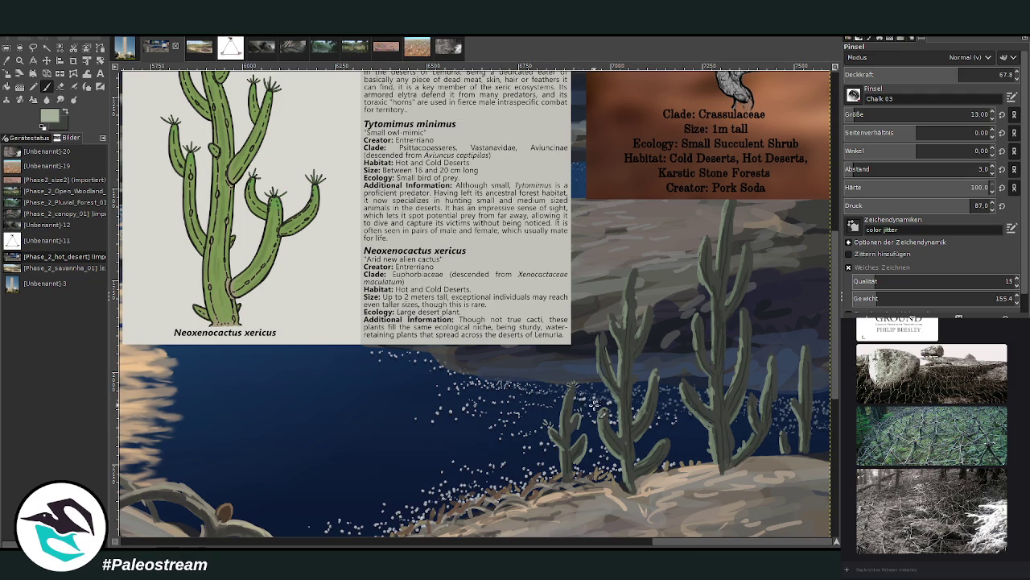
# Extend the left, tall and right cactus stalks with new branches ending in pale buds
pyautogui.moveTo(648, 367)
pyautogui.mouseDown()
pyautogui.moveTo(657, 378)
pyautogui.moveTo(662, 359)
pyautogui.moveTo(666, 374)
pyautogui.mouseUp()
pyautogui.moveTo(599, 332); pyautogui.dragTo(626, 269)
pyautogui.hscroll(5, 475, 303)
pyautogui.scroll(1, 475, 303)
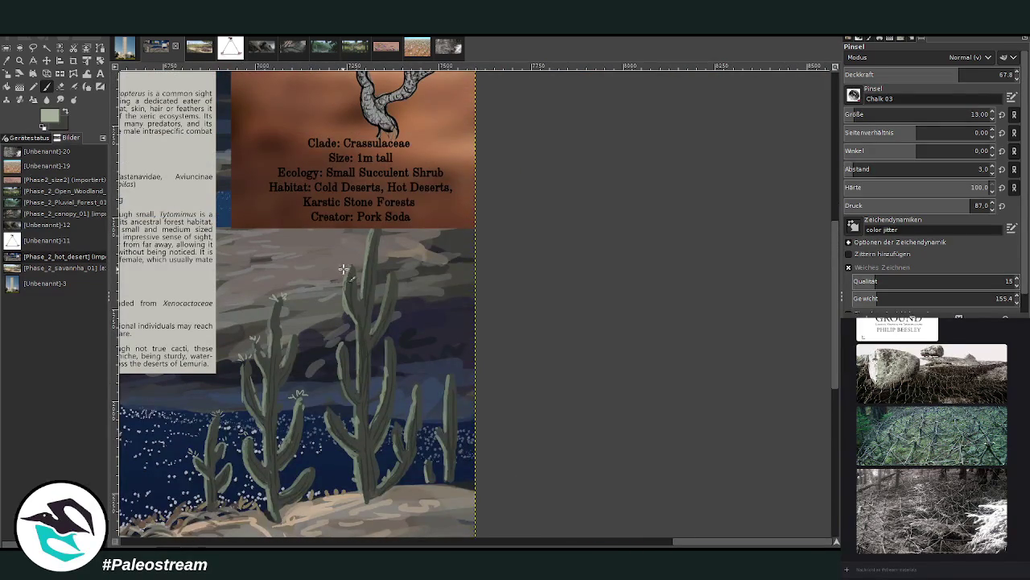
pyautogui.moveTo(343, 269); pyautogui.dragTo(354, 279)
pyautogui.moveTo(387, 343); pyautogui.dragTo(391, 334)
pyautogui.moveTo(389, 425); pyautogui.dragTo(413, 386)
pyautogui.moveTo(440, 436)
pyautogui.mouseDown()
pyautogui.moveTo(432, 420)
pyautogui.moveTo(432, 460)
pyautogui.mouseUp()
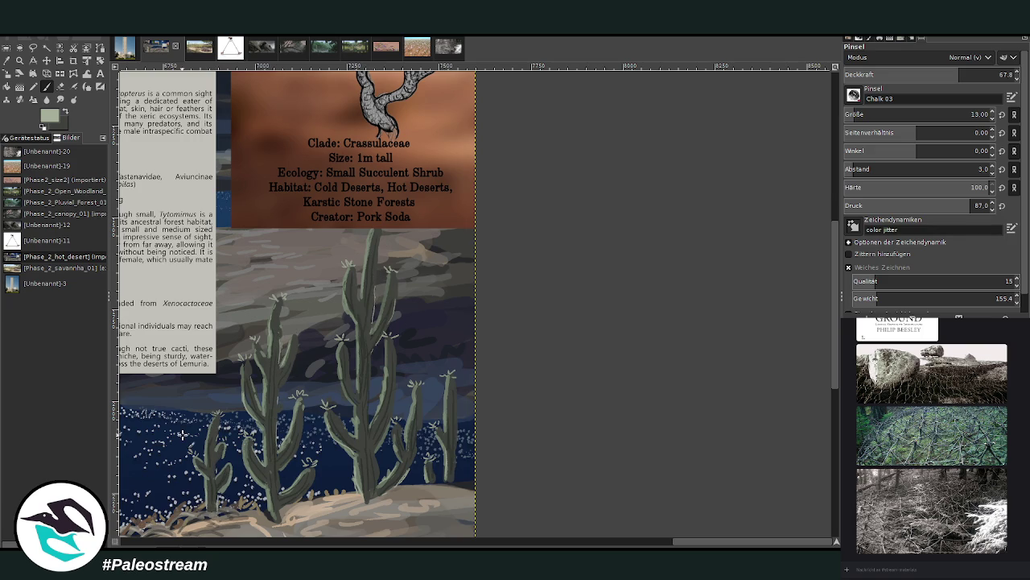
pyautogui.scroll(-4, 182, 435)
# Zoom in to frame the cacti and moon region
pyautogui.scroll(-2, 183, 434)
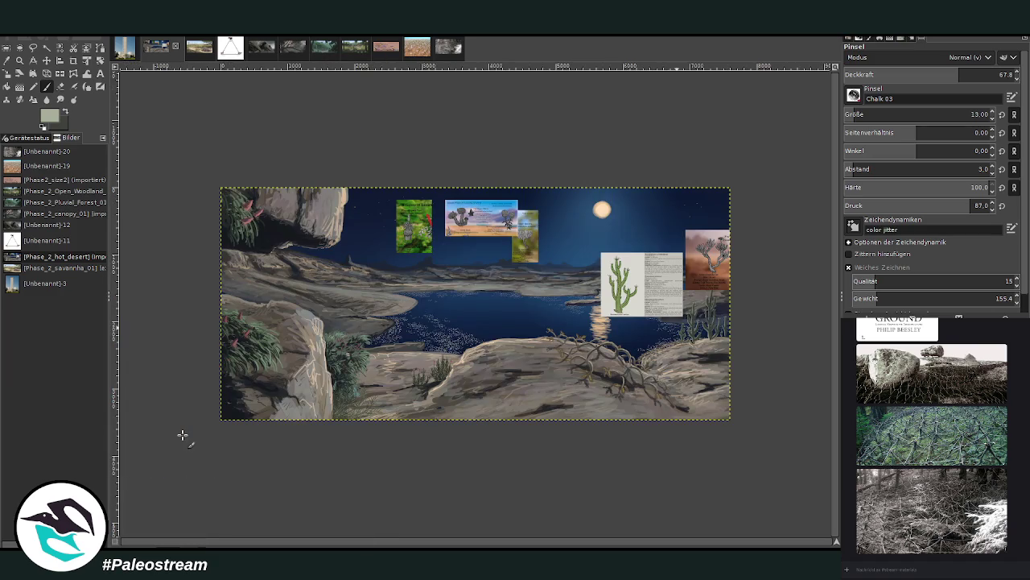
pyautogui.press('z')
pyautogui.moveTo(565, 216); pyautogui.dragTo(757, 420)
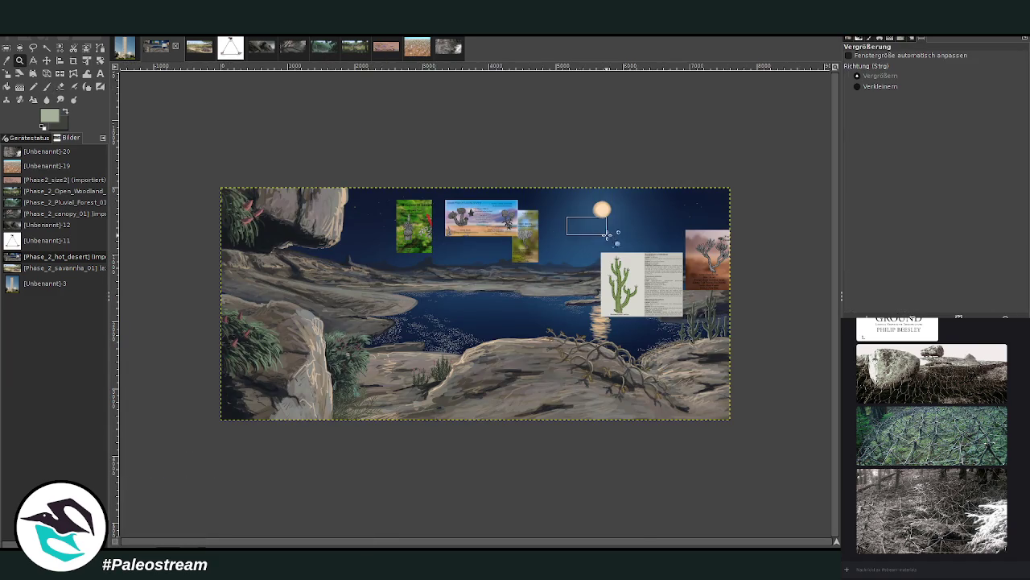
pyautogui.moveTo(368, 155); pyautogui.dragTo(681, 455)
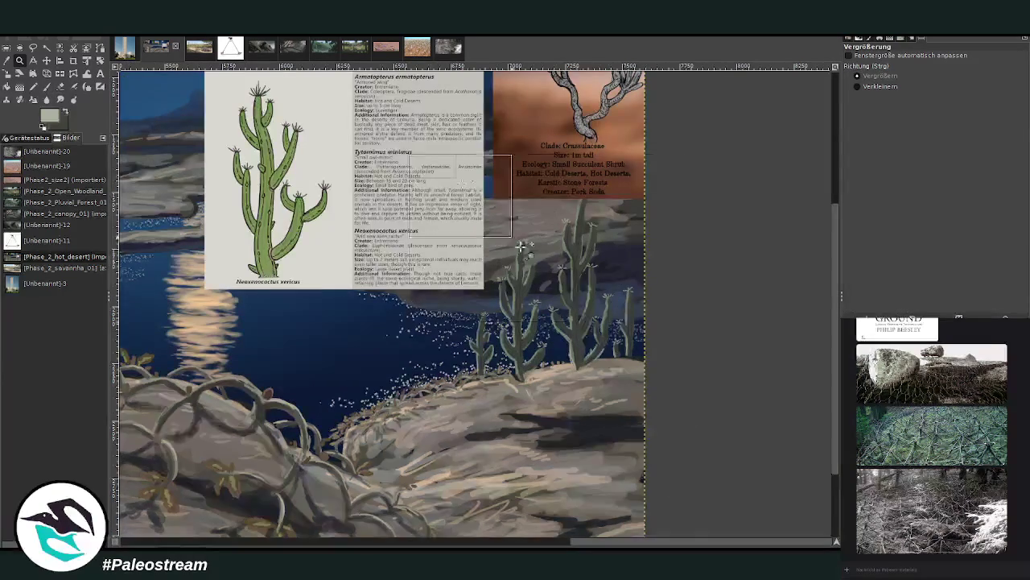
pyautogui.click(658, 524)
# Swap to the dark colour and set the Chalk 03 brush to size 43, opacity 51.1
pyautogui.press('p')
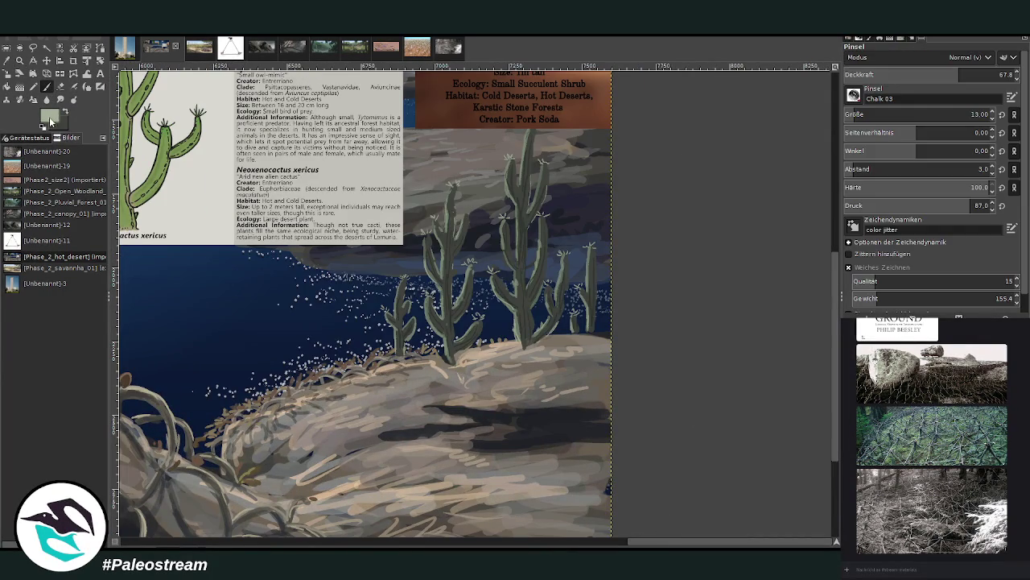
pyautogui.press('x')
pyautogui.moveTo(859, 117); pyautogui.dragTo(885, 117)
pyautogui.moveTo(962, 74); pyautogui.dragTo(978, 74)
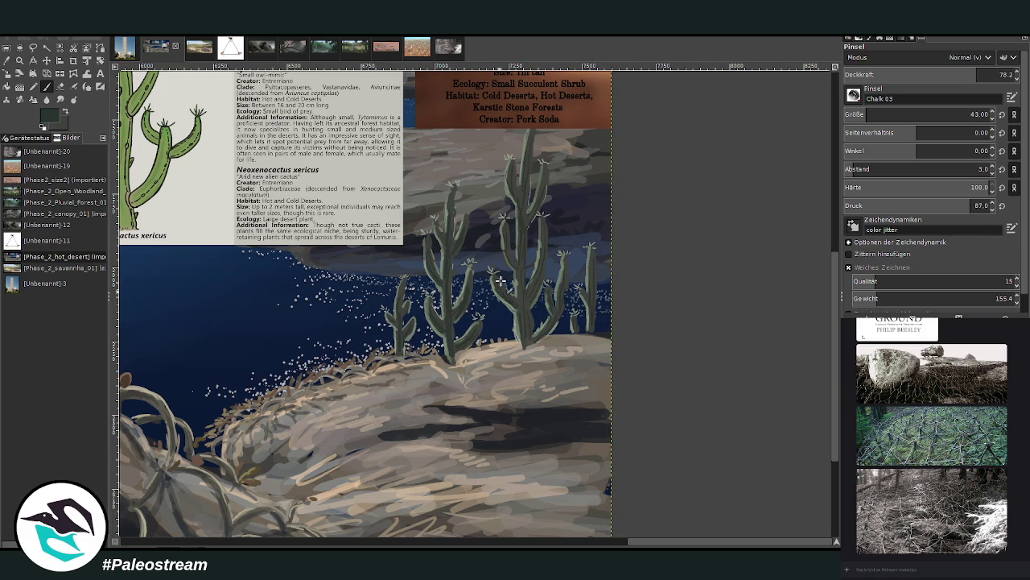
pyautogui.click(932, 75)
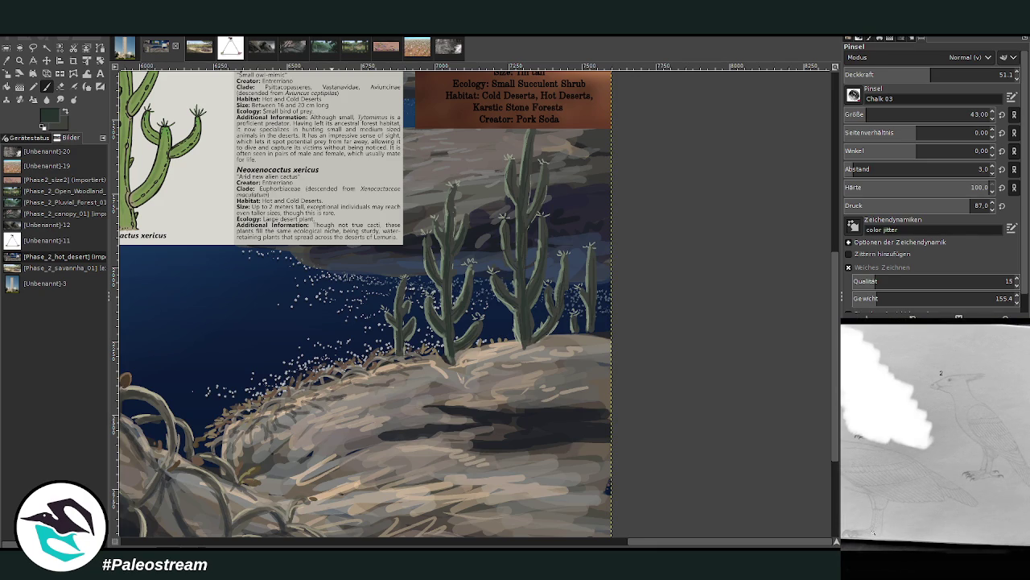
pyautogui.click(927, 568)
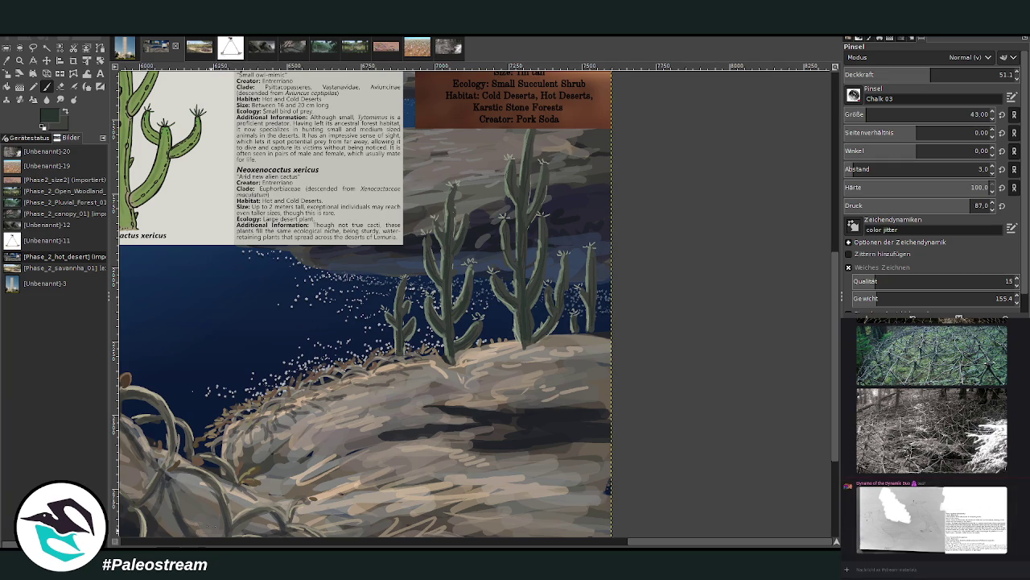
# Set the brush to size 92 at 61.2 opacity and paint a first diagonal shadow
pyautogui.press('o')
pyautogui.press('p')
pyautogui.click(885, 112)
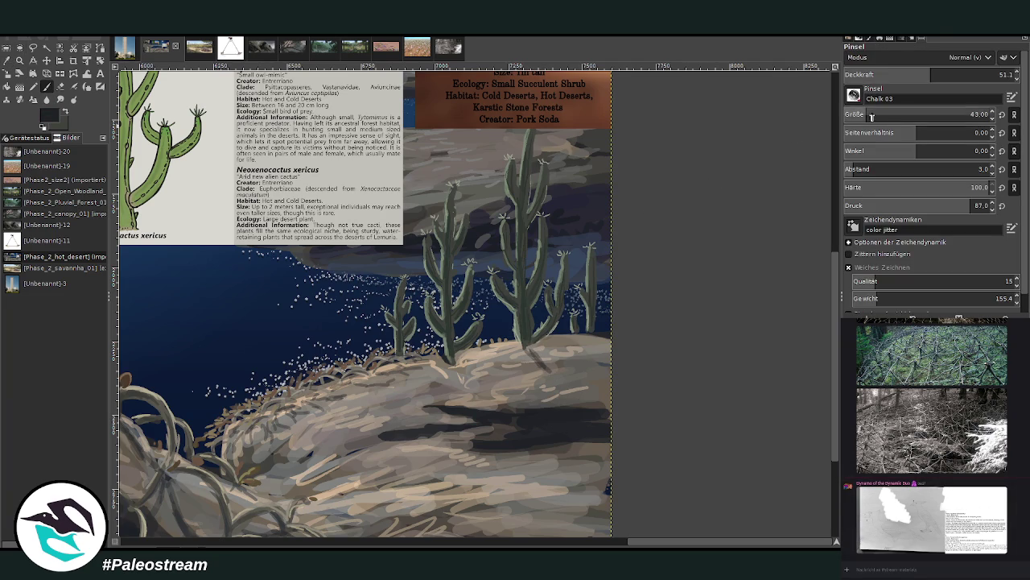
pyautogui.moveTo(933, 73); pyautogui.dragTo(947, 73)
pyautogui.moveTo(454, 366); pyautogui.dragTo(509, 413)
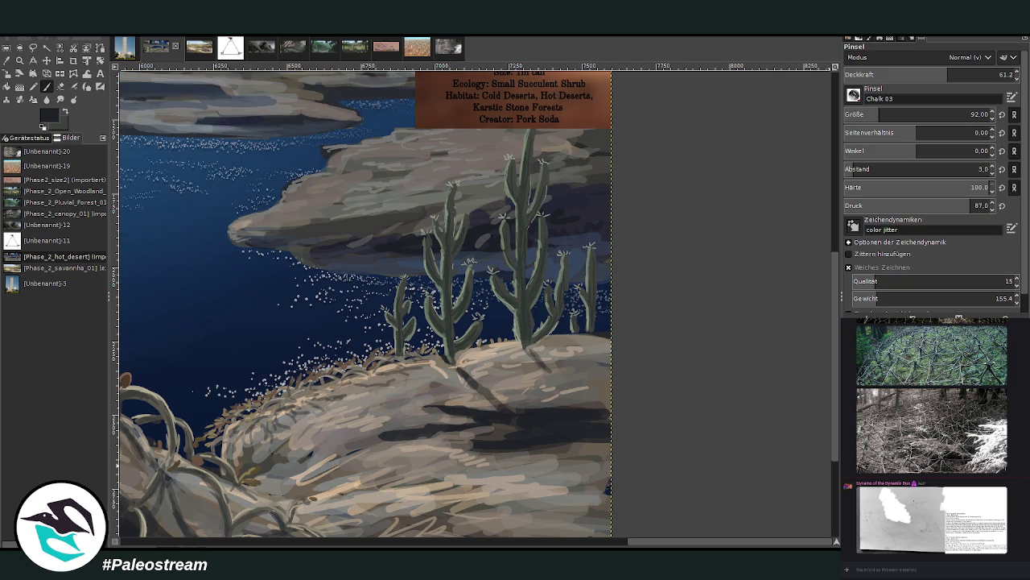
# Switch to another layer and zoom back in on the cactus area
pyautogui.press('pageup')
pyautogui.press('-')
pyautogui.press('-')
pyautogui.press('-')
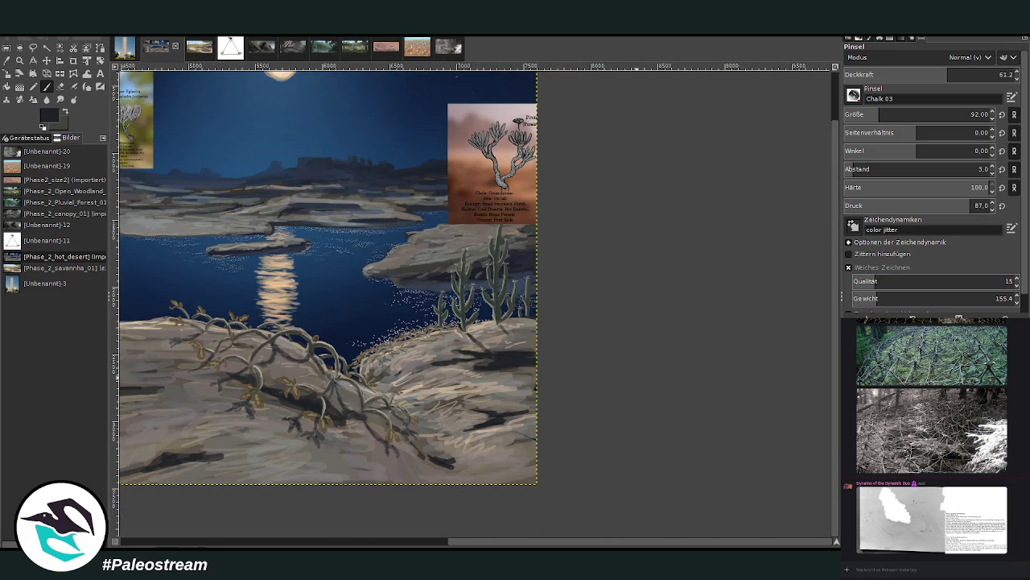
pyautogui.scroll(1, 272, 121)
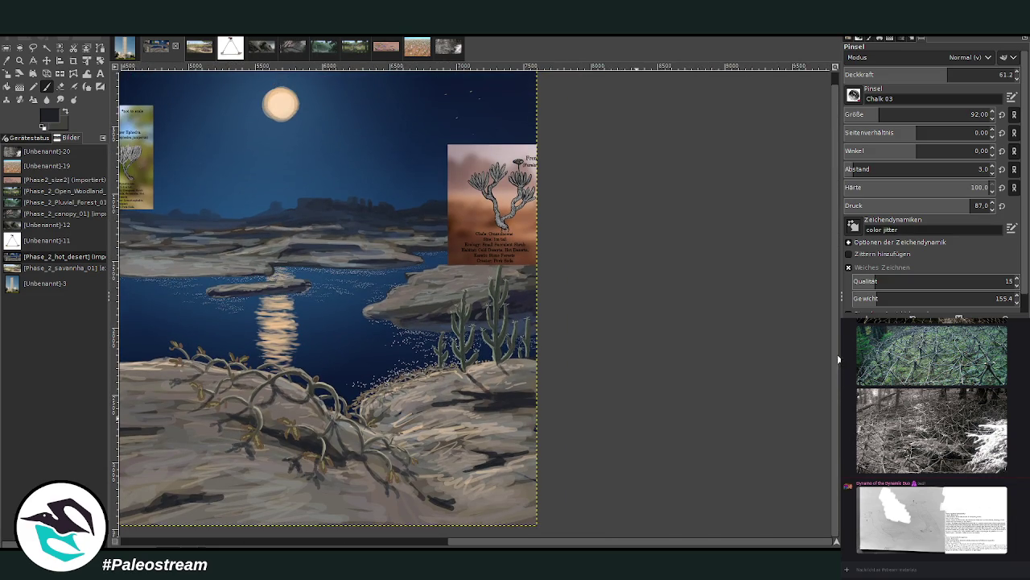
pyautogui.press('z')
pyautogui.click(512, 392)
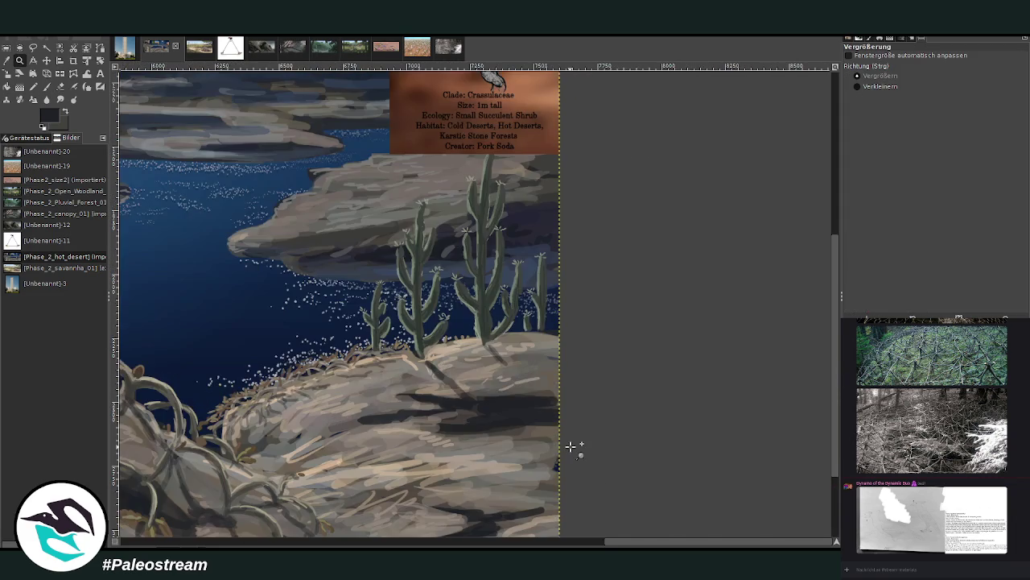
pyautogui.press('p')
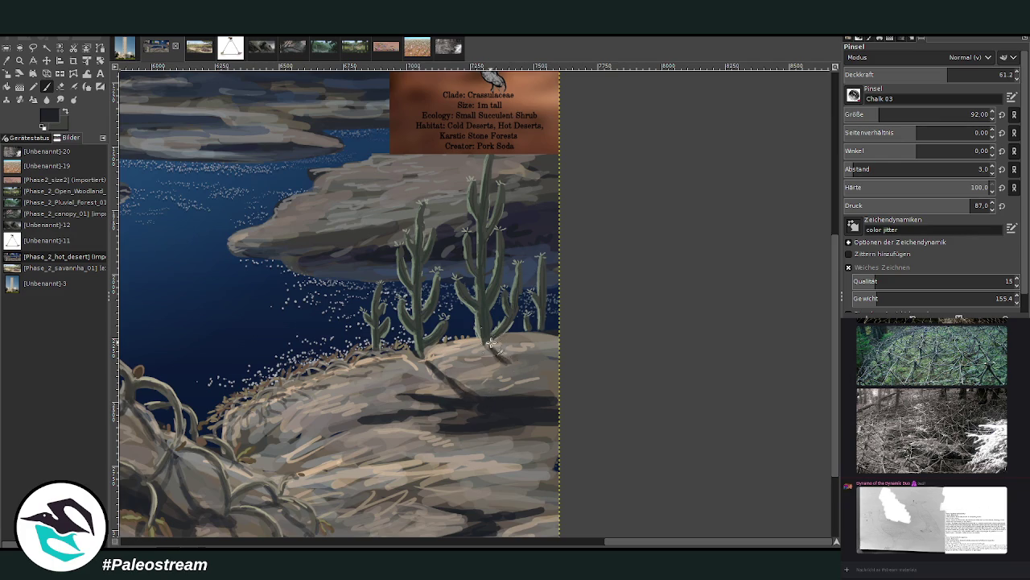
# Paint and darken long cactus shadows from the bases across the rock toward the lower right
pyautogui.moveTo(489, 346); pyautogui.dragTo(564, 394)
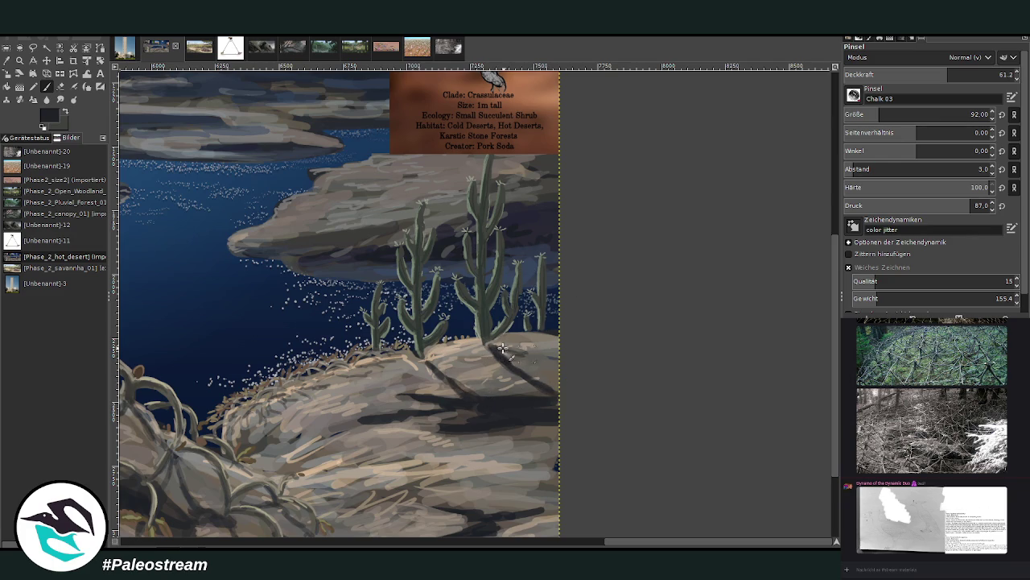
pyautogui.moveTo(499, 346)
pyautogui.mouseDown()
pyautogui.moveTo(551, 369)
pyautogui.moveTo(545, 363)
pyautogui.mouseUp()
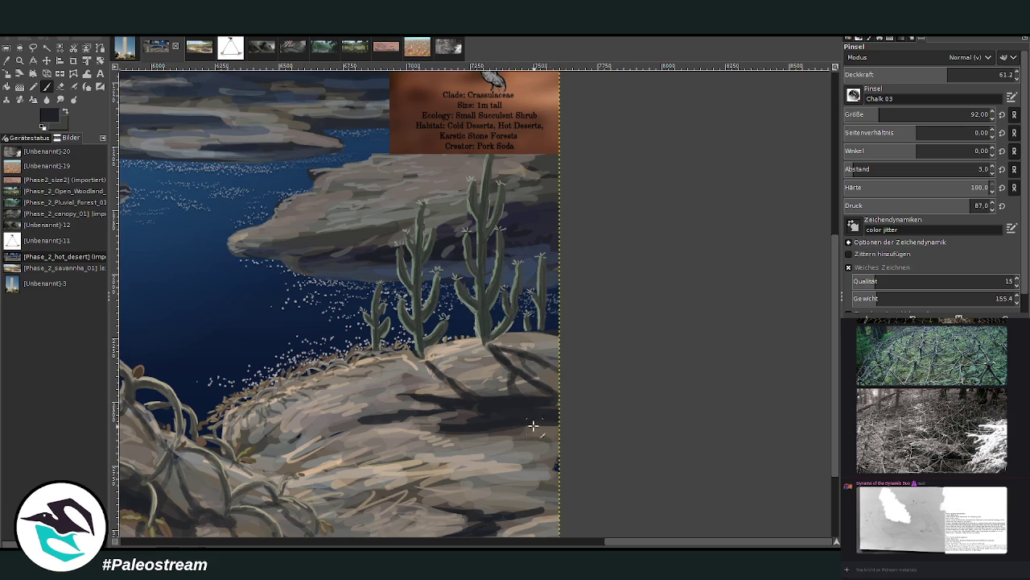
pyautogui.moveTo(488, 344); pyautogui.dragTo(485, 334)
pyautogui.moveTo(428, 363); pyautogui.dragTo(441, 377)
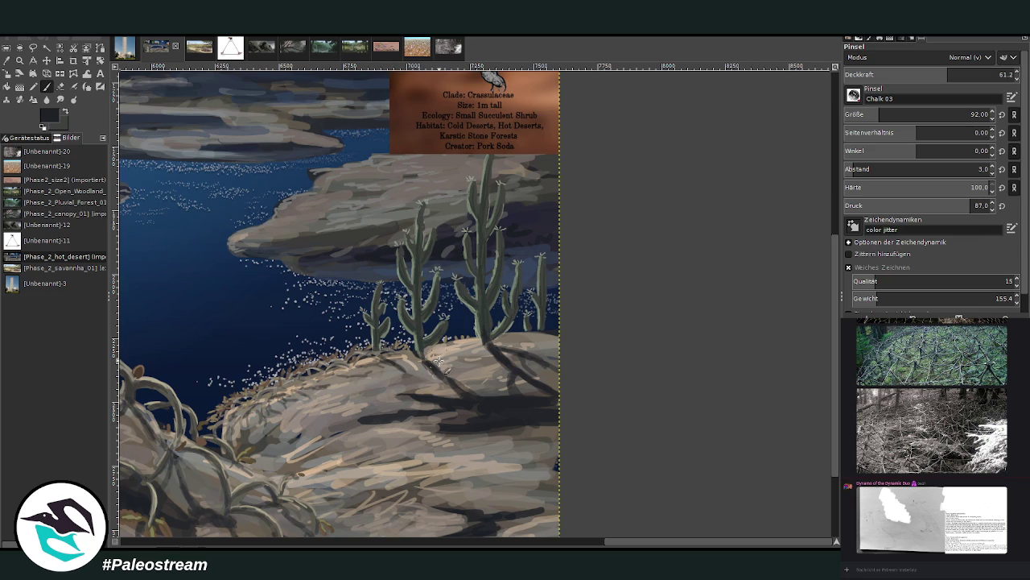
pyautogui.moveTo(439, 361); pyautogui.dragTo(487, 387)
pyautogui.moveTo(512, 432); pyautogui.dragTo(561, 442)
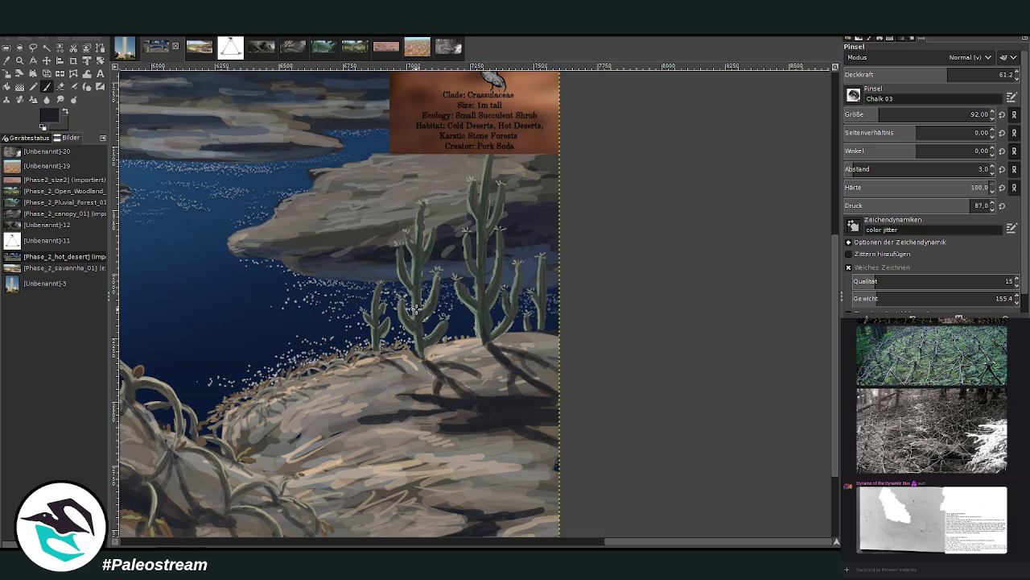
pyautogui.moveTo(452, 382); pyautogui.dragTo(516, 395)
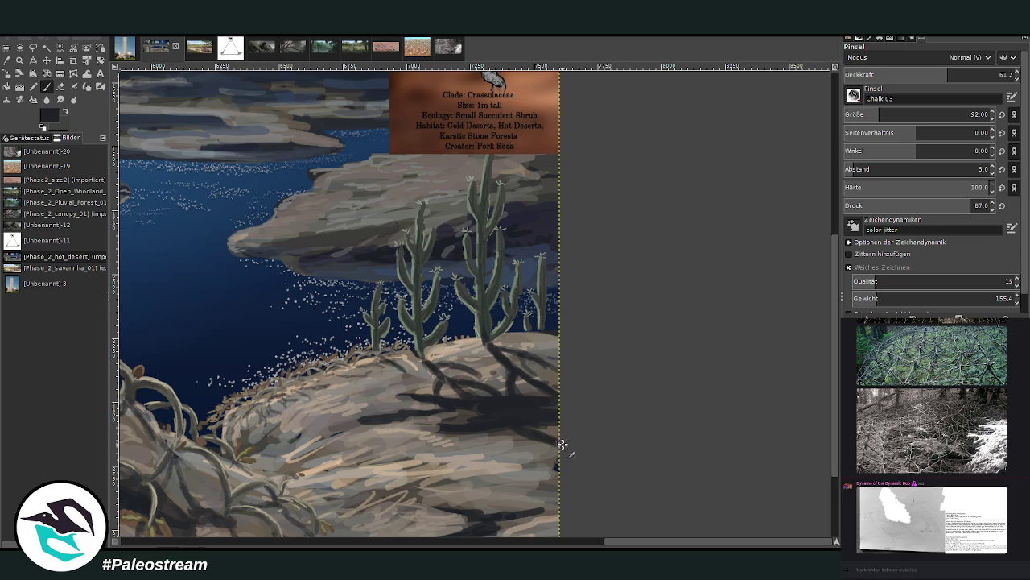
pyautogui.moveTo(523, 427)
pyautogui.mouseDown()
pyautogui.moveTo(548, 465)
pyautogui.moveTo(541, 459)
pyautogui.mouseUp()
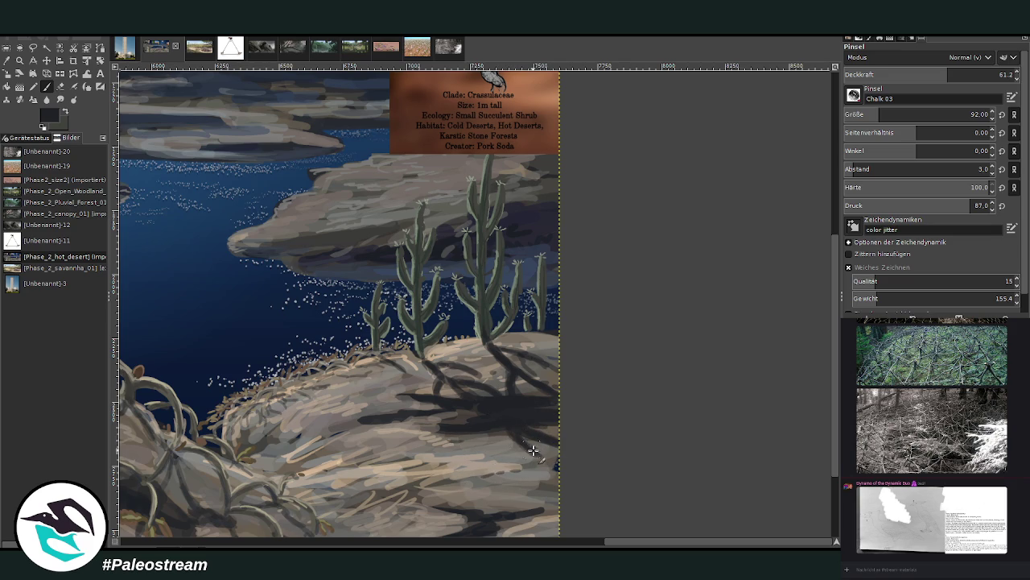